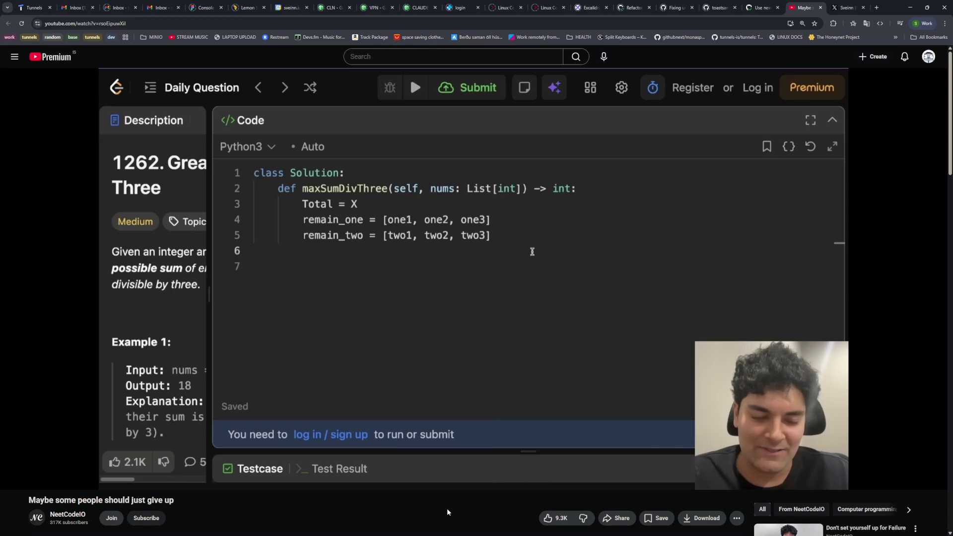
# Open a new browser tab and load the Excalidraw site.
pyautogui.click(876, 7)
pyautogui.write('exc')
pyautogui.press('Return')
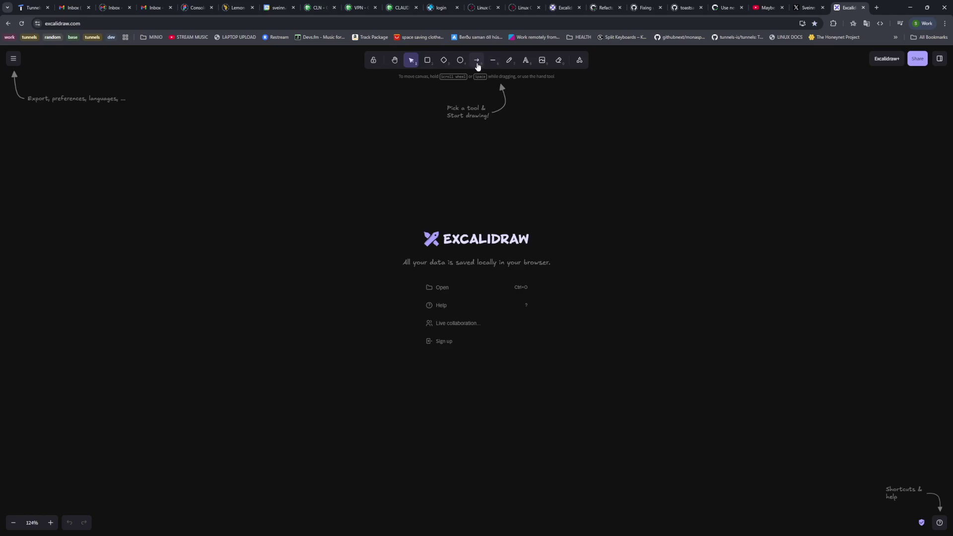
# Set the stroke to green and add the 'time -- >' label near the canvas bottom.
pyautogui.click(493, 60)
pyautogui.click(509, 60)
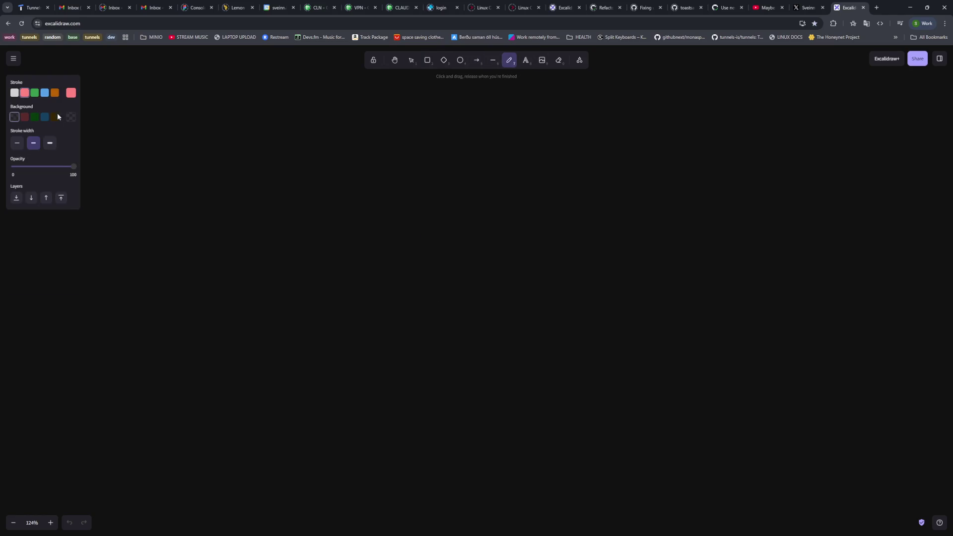
pyautogui.click(34, 93)
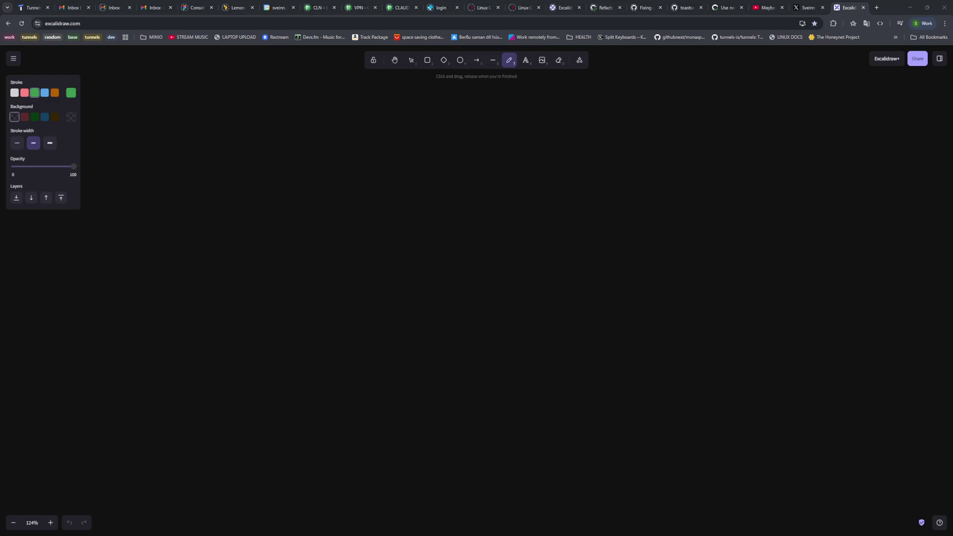
pyautogui.click(529, 66)
pyautogui.click(351, 368)
pyautogui.write('time -- >')
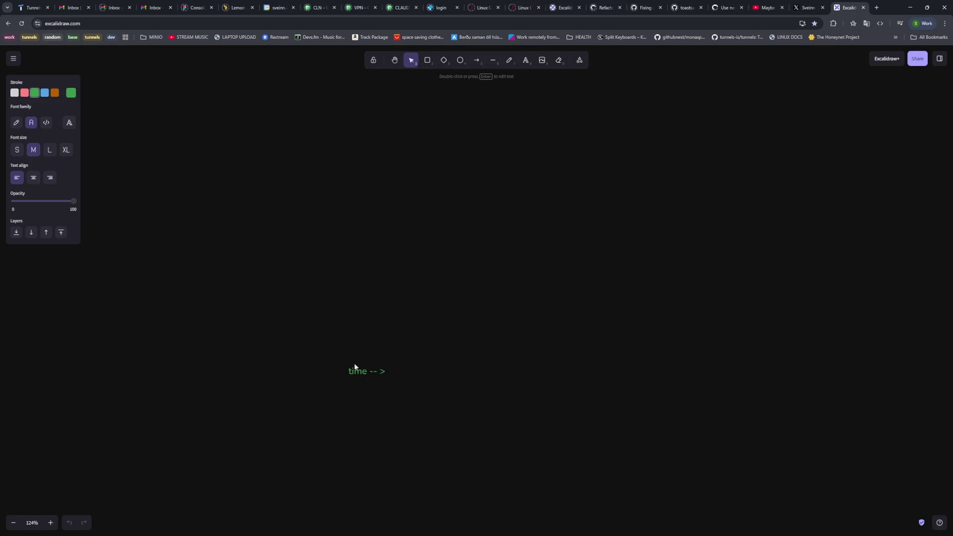
pyautogui.click(174, 312)
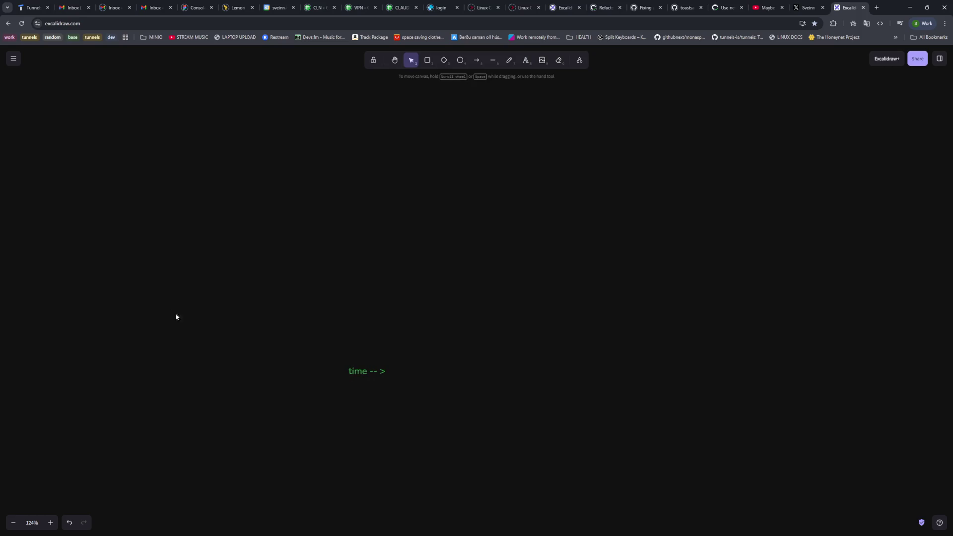
# Add a 'knowledge' label on the right and nudge both labels into position.
pyautogui.doubleClick(647, 230)
pyautogui.write('knowledge')
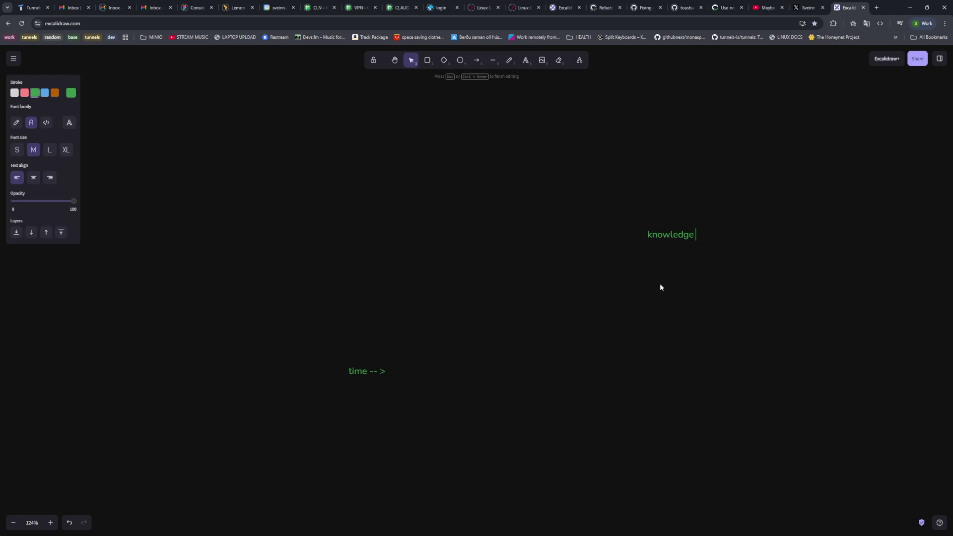
pyautogui.click(668, 281)
pyautogui.moveTo(672, 236); pyautogui.dragTo(697, 266)
pyautogui.moveTo(375, 370); pyautogui.dragTo(366, 374)
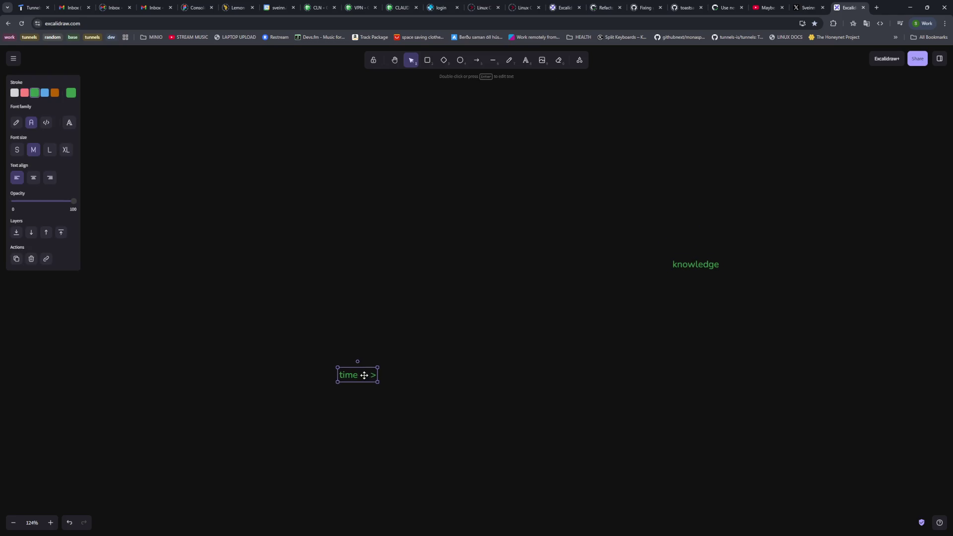
# Draw a green L-shaped line forming the horizontal and vertical axes.
pyautogui.click(492, 60)
pyautogui.moveTo(276, 362)
pyautogui.mouseDown()
pyautogui.moveTo(625, 349)
pyautogui.moveTo(644, 359)
pyautogui.moveTo(640, 368)
pyautogui.moveTo(654, 361)
pyautogui.moveTo(640, 268)
pyautogui.moveTo(660, 162)
pyautogui.moveTo(651, 146)
pyautogui.mouseUp()
pyautogui.click(493, 61)
# Finish the vertical axis and move the 'knowledge' label up beside it.
pyautogui.click(700, 265)
pyautogui.moveTo(701, 265); pyautogui.dragTo(695, 233)
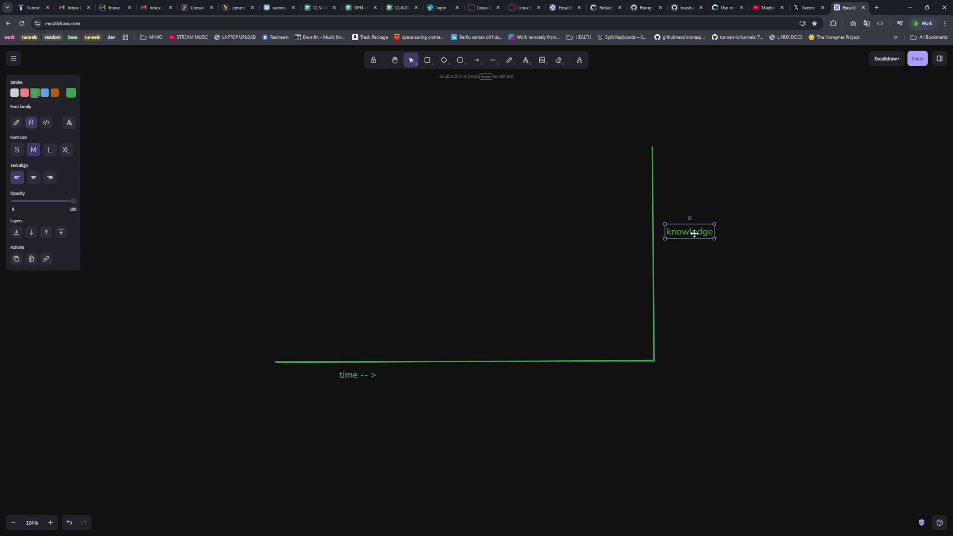
pyautogui.scroll(5, 610, 282)
pyautogui.scroll(3, 607, 281)
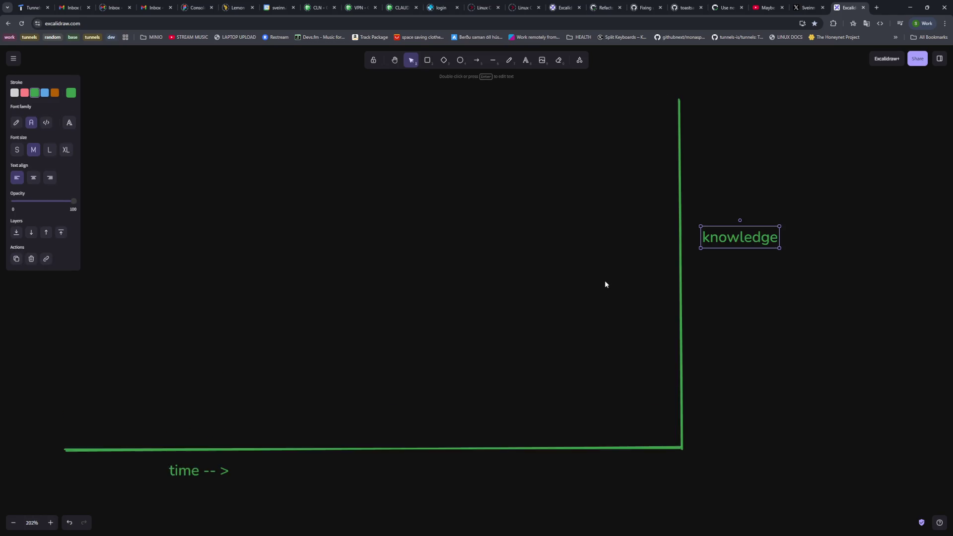
pyautogui.hscroll(-3, 605, 281)
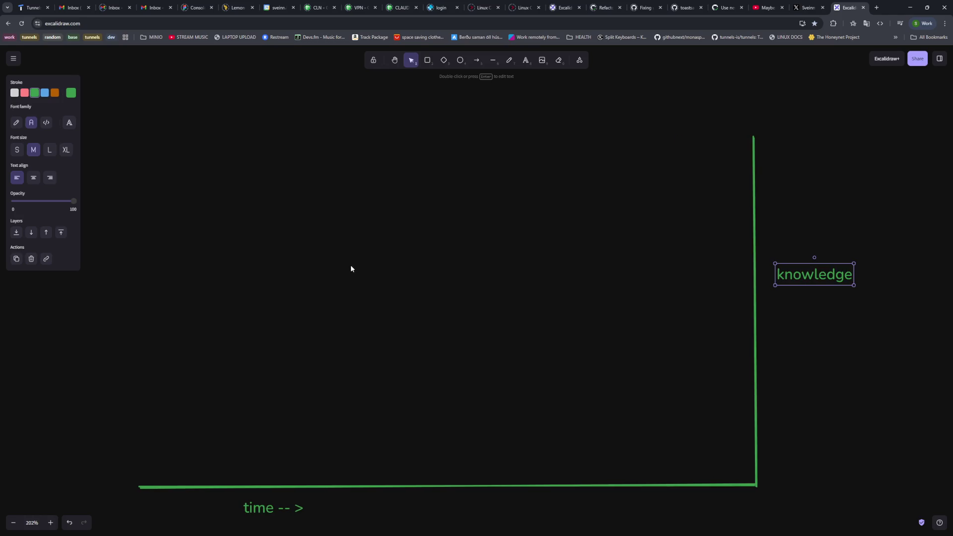
# Make the 'knowledge' label blue in the hand-drawn font.
pyautogui.click(45, 92)
pyautogui.click(16, 122)
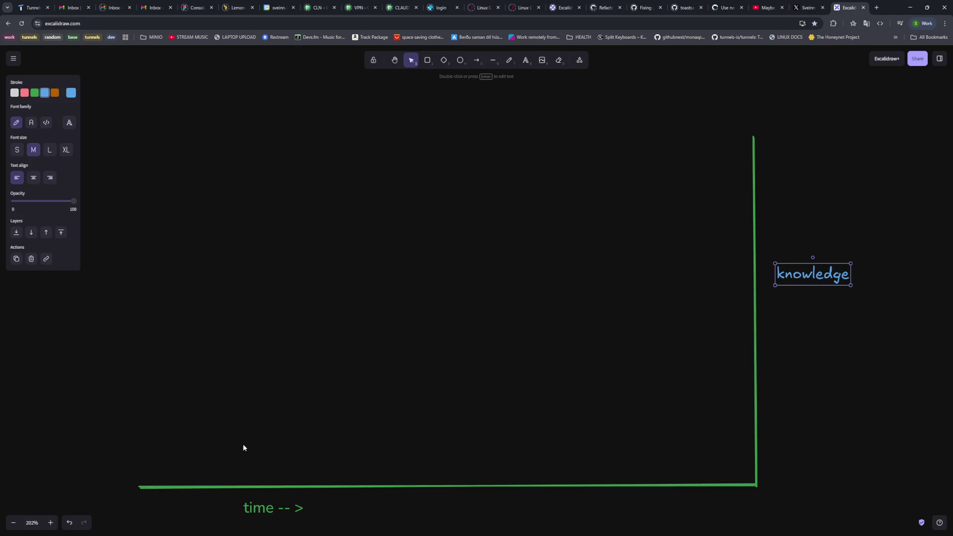
pyautogui.click(153, 456)
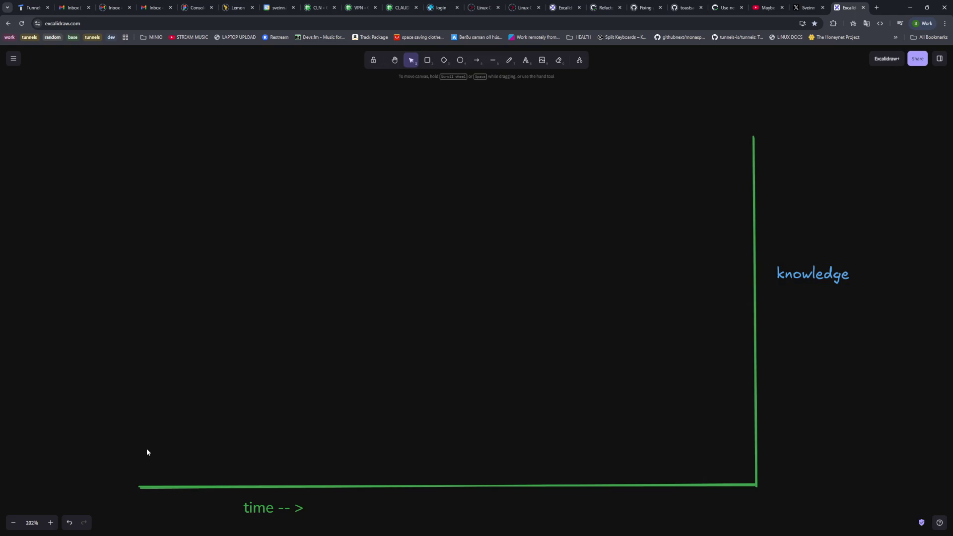
pyautogui.click(509, 60)
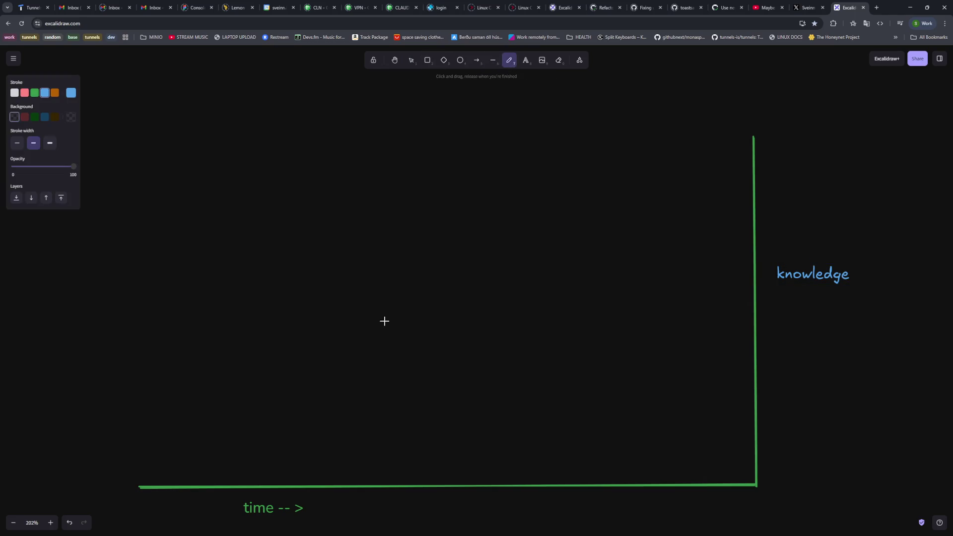
# Sketch a blue curve rising steeply to the top and a red curve climbing gently beside it.
pyautogui.moveTo(152, 460)
pyautogui.mouseDown()
pyautogui.moveTo(274, 453)
pyautogui.moveTo(318, 462)
pyautogui.moveTo(454, 428)
pyautogui.moveTo(493, 412)
pyautogui.moveTo(609, 326)
pyautogui.moveTo(708, 226)
pyautogui.moveTo(748, 219)
pyautogui.mouseUp()
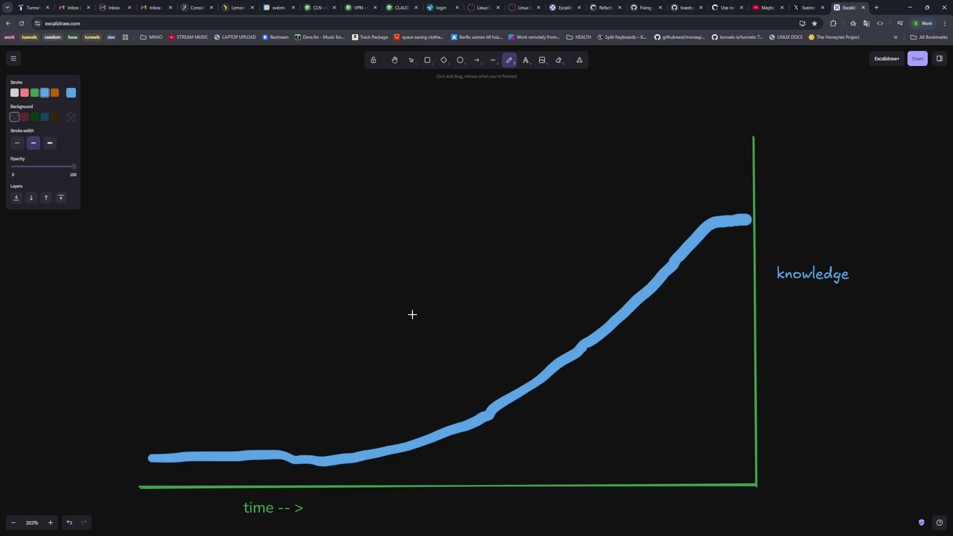
pyautogui.click(25, 93)
pyautogui.moveTo(152, 453)
pyautogui.mouseDown()
pyautogui.moveTo(439, 437)
pyautogui.moveTo(753, 353)
pyautogui.mouseUp()
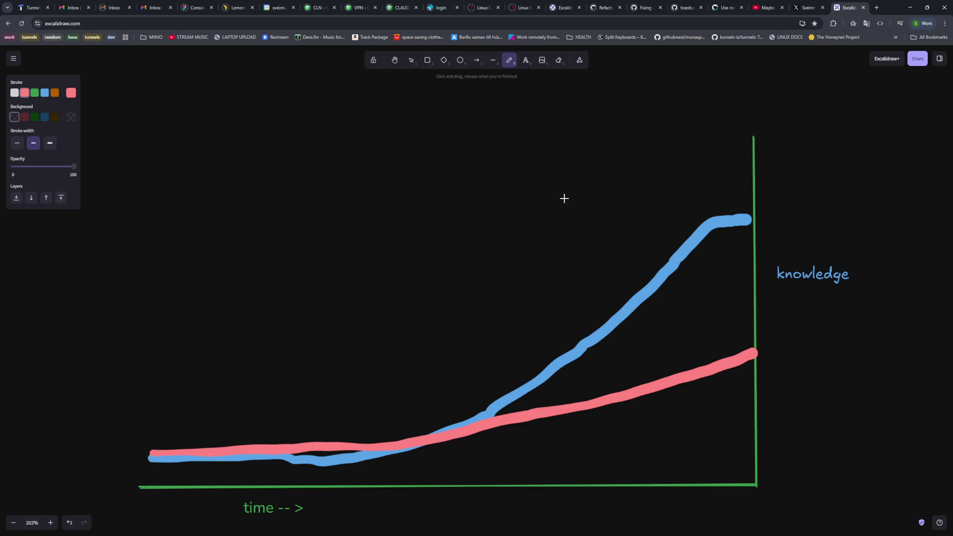
# Draw an ellipse below the graph, shift it left under the time label, and make its outline white.
pyautogui.click(460, 61)
pyautogui.scroll(-4, 496, 151)
pyautogui.scroll(2, 538, 217)
pyautogui.scroll(-2, 539, 214)
pyautogui.scroll(-2, 538, 214)
pyautogui.scroll(-2, 538, 213)
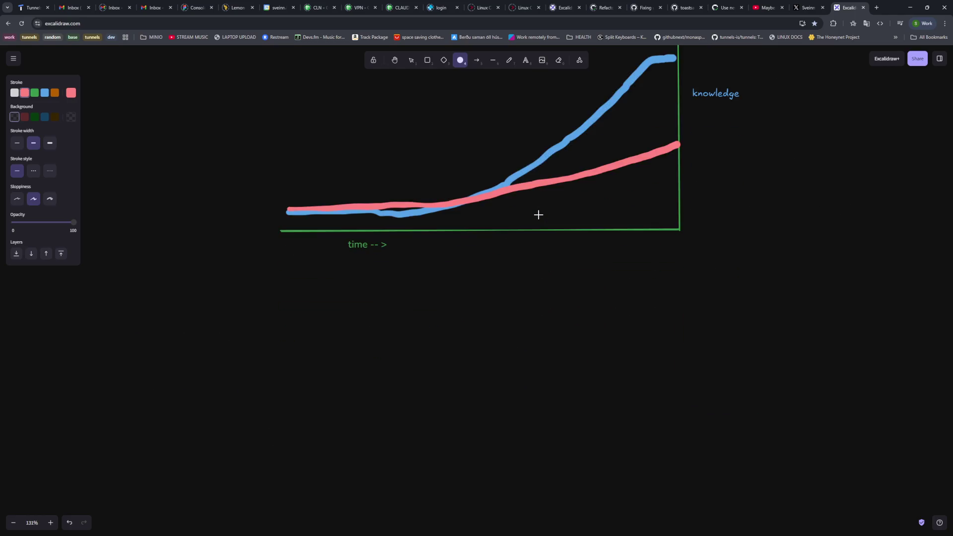
pyautogui.scroll(2, 538, 213)
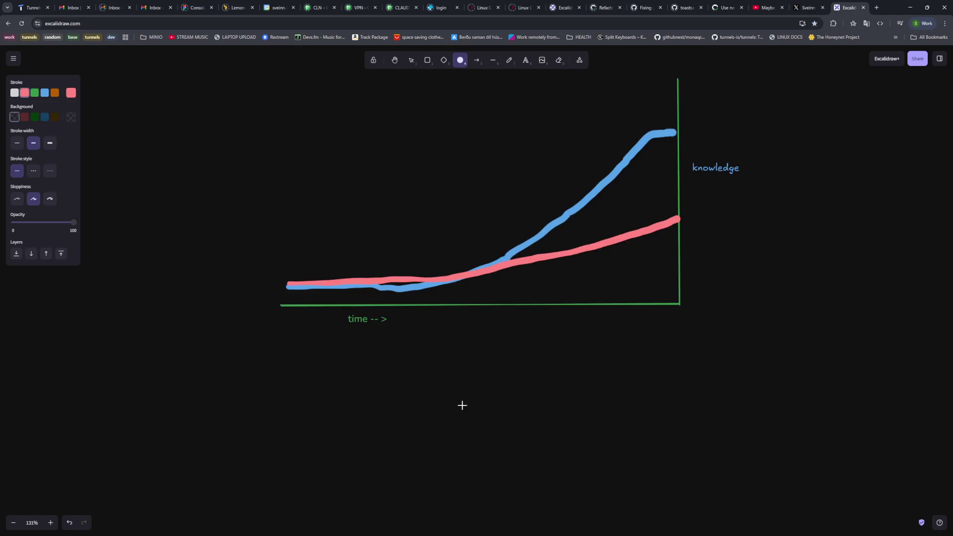
pyautogui.moveTo(620, 361)
pyautogui.mouseDown()
pyautogui.moveTo(557, 419)
pyautogui.moveTo(508, 442)
pyautogui.moveTo(516, 449)
pyautogui.moveTo(540, 430)
pyautogui.mouseUp()
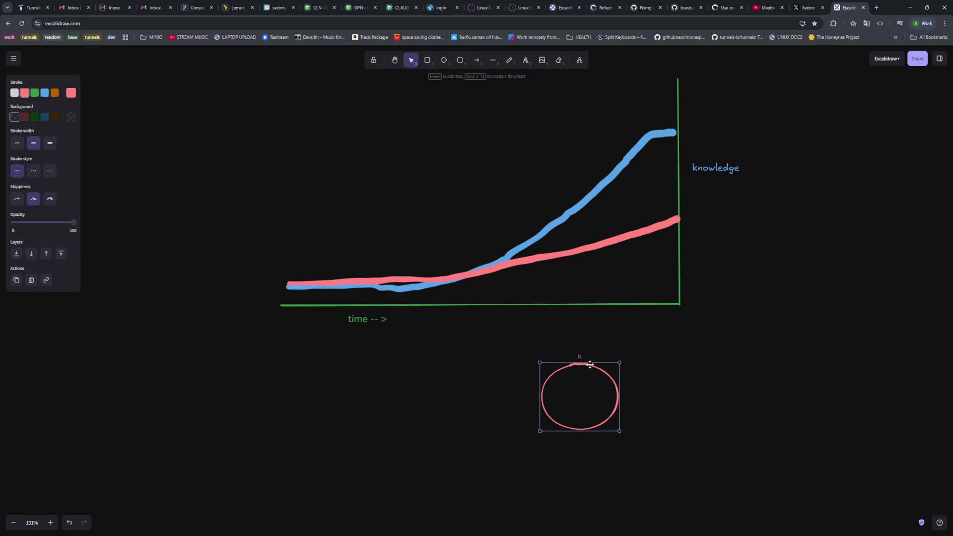
pyautogui.moveTo(579, 365); pyautogui.dragTo(494, 359)
pyautogui.click(15, 92)
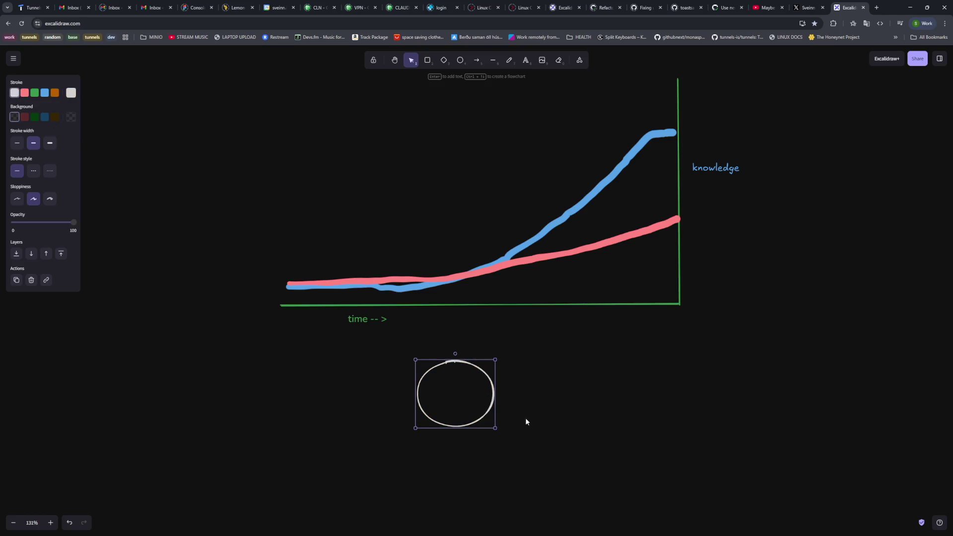
pyautogui.scroll(5, 525, 419)
pyautogui.scroll(2, 382, 379)
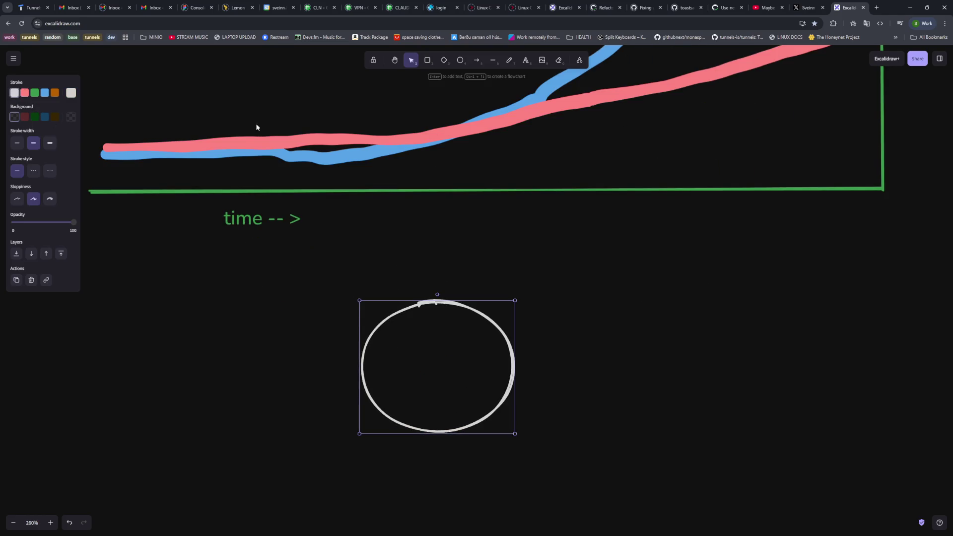
pyautogui.click(509, 60)
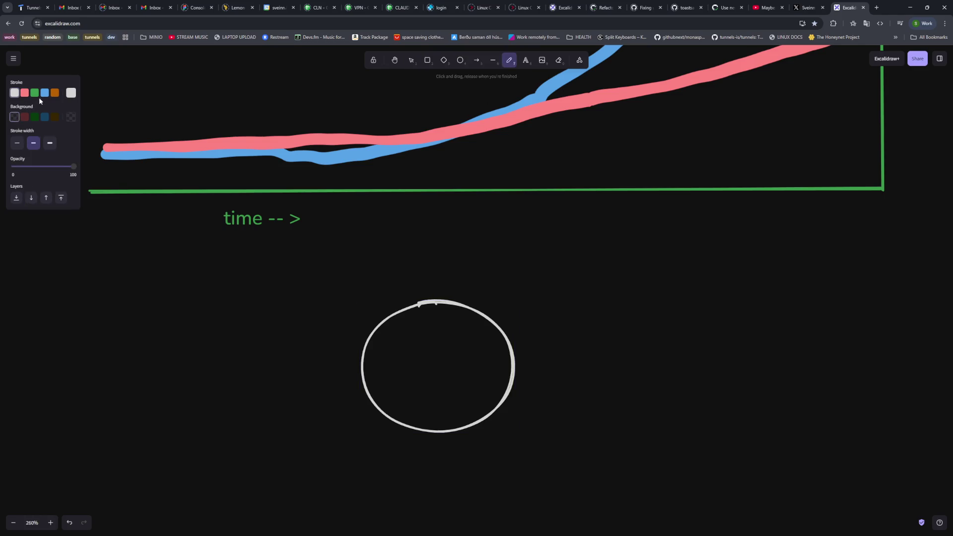
# Paint a blue wedge at the top of the circle and scribble red over its left and right sides.
pyautogui.click(45, 92)
pyautogui.moveTo(405, 311)
pyautogui.mouseDown()
pyautogui.moveTo(440, 366)
pyautogui.moveTo(469, 318)
pyautogui.moveTo(442, 301)
pyautogui.moveTo(415, 308)
pyautogui.moveTo(436, 338)
pyautogui.moveTo(458, 321)
pyautogui.mouseUp()
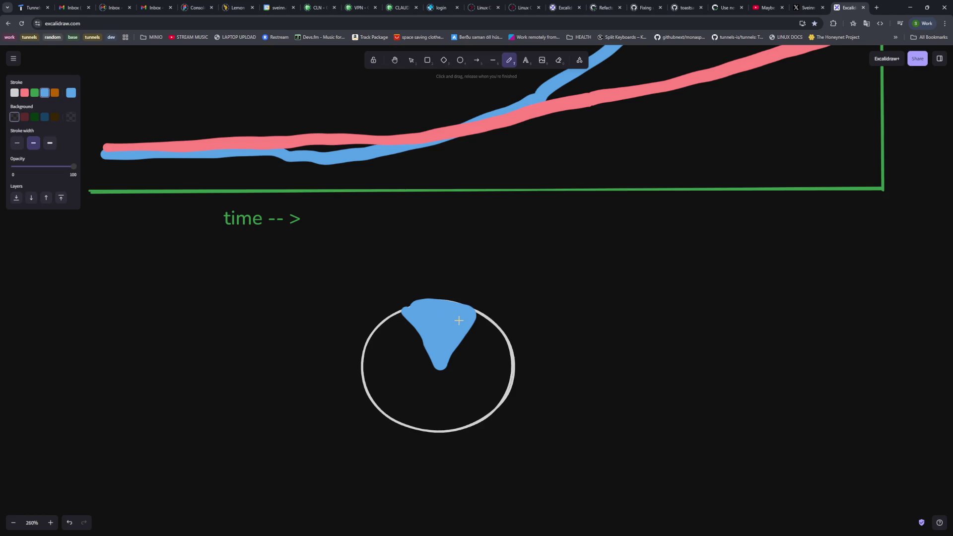
pyautogui.click(26, 95)
pyautogui.moveTo(403, 315)
pyautogui.mouseDown()
pyautogui.moveTo(380, 323)
pyautogui.moveTo(370, 377)
pyautogui.moveTo(410, 421)
pyautogui.moveTo(484, 426)
pyautogui.moveTo(510, 335)
pyautogui.moveTo(479, 314)
pyautogui.moveTo(467, 350)
pyautogui.moveTo(433, 382)
pyautogui.moveTo(401, 322)
pyautogui.moveTo(388, 350)
pyautogui.moveTo(419, 384)
pyautogui.moveTo(384, 365)
pyautogui.moveTo(430, 399)
pyautogui.mouseUp()
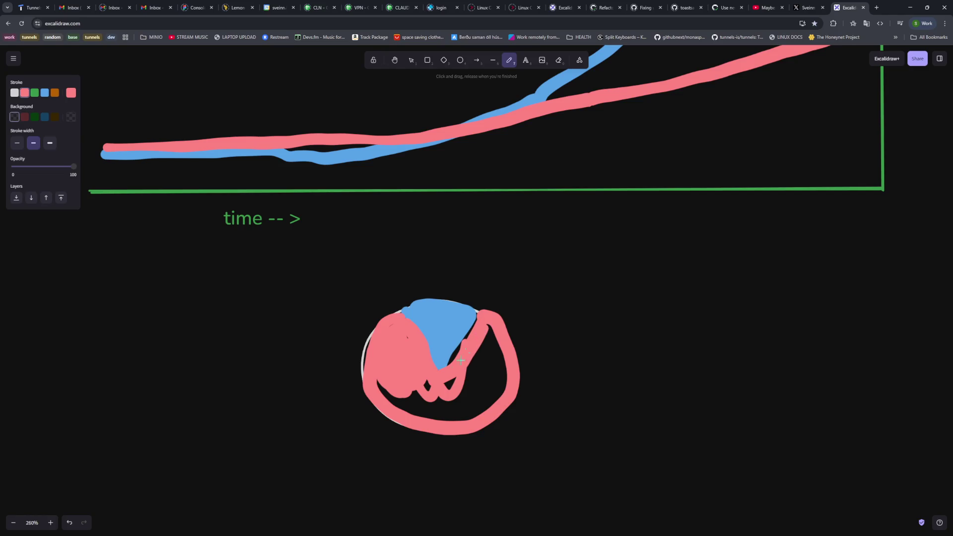
pyautogui.moveTo(458, 357)
pyautogui.mouseDown()
pyautogui.moveTo(488, 395)
pyautogui.moveTo(498, 342)
pyautogui.moveTo(431, 403)
pyautogui.moveTo(412, 402)
pyautogui.moveTo(489, 404)
pyautogui.moveTo(494, 370)
pyautogui.mouseUp()
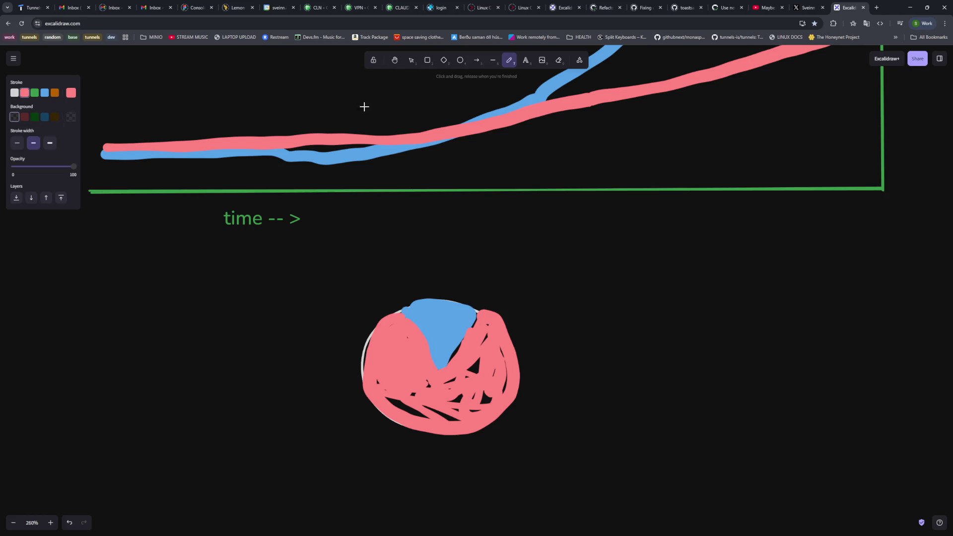
pyautogui.click(526, 61)
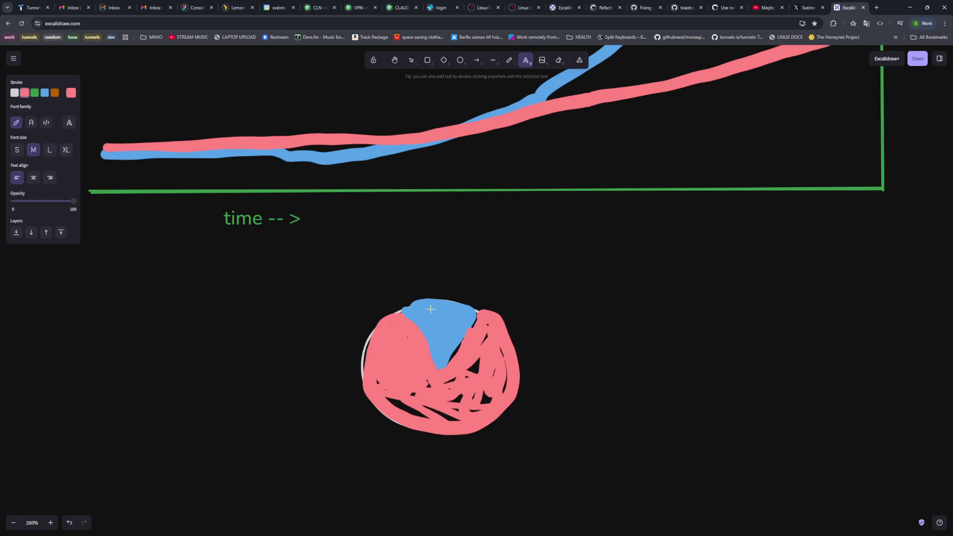
# Write the blue caption 'considered to be professionals' and centre it above the circle.
pyautogui.click(423, 283)
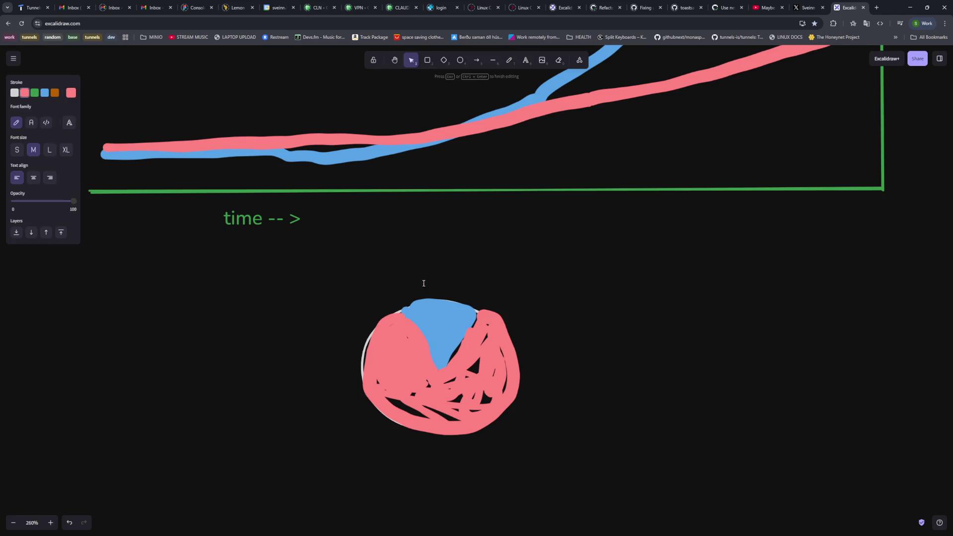
pyautogui.click(14, 93)
pyautogui.click(45, 92)
pyautogui.write('considered ')
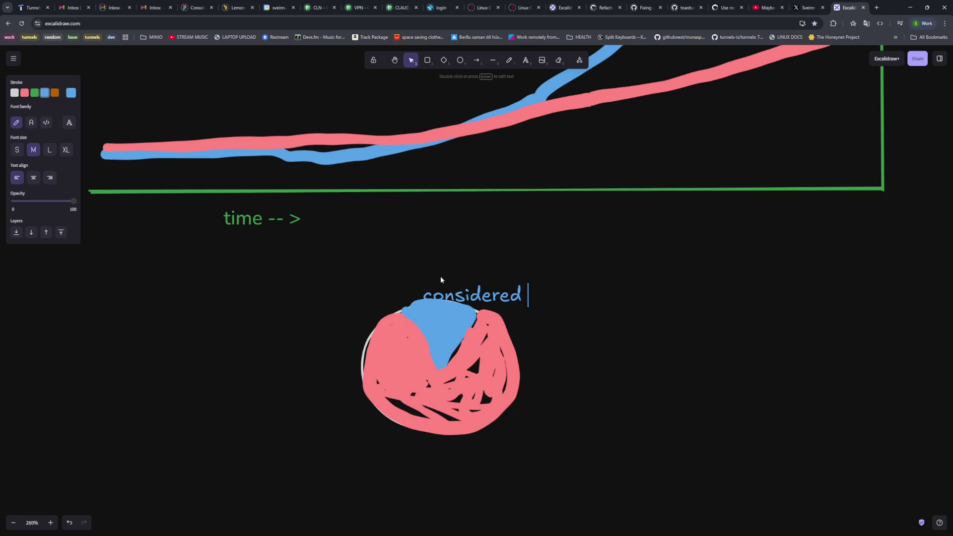
pyautogui.write('to be profe')
pyautogui.write('ssional')
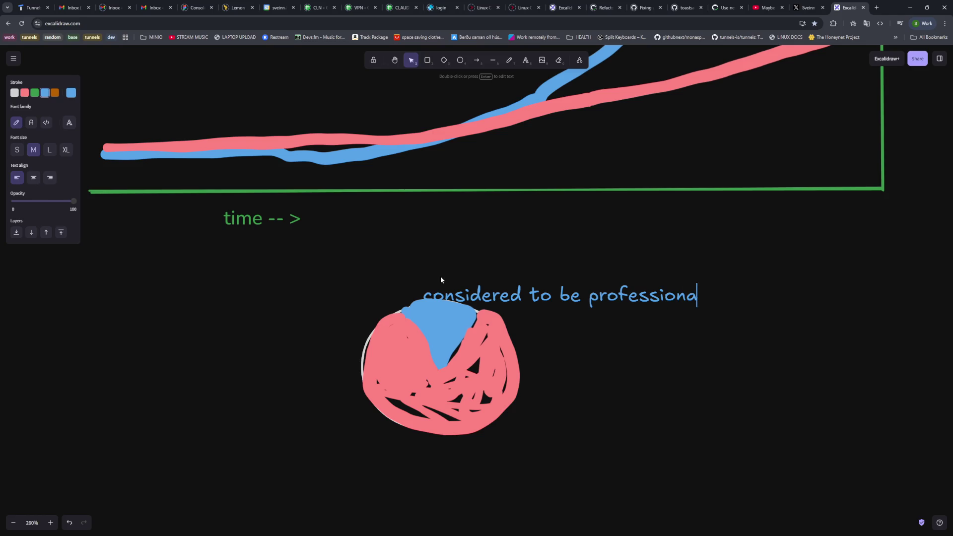
pyautogui.write('s at their')
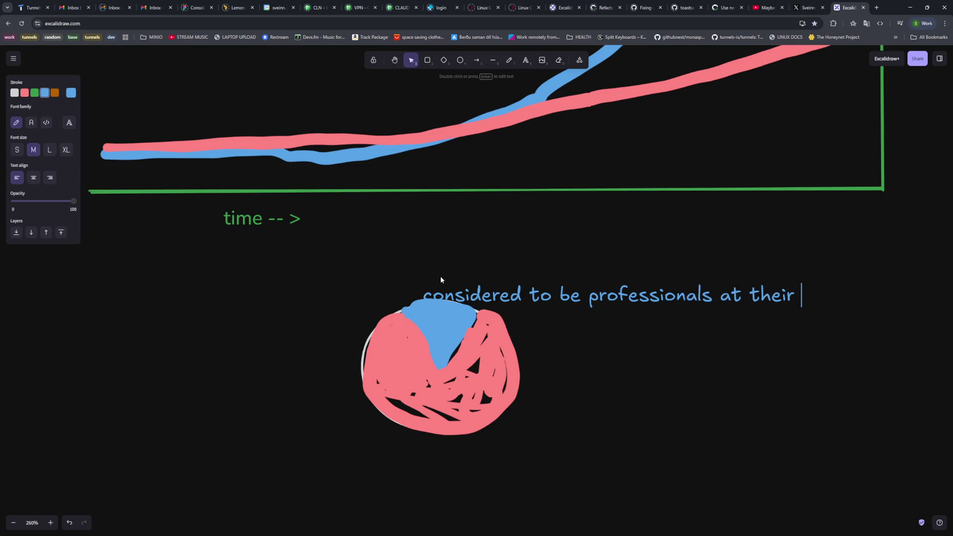
pyautogui.press('BackSpace')
pyautogui.press('BackSpace')
pyautogui.press('BackSpace')
pyautogui.press('BackSpace')
pyautogui.click(486, 238)
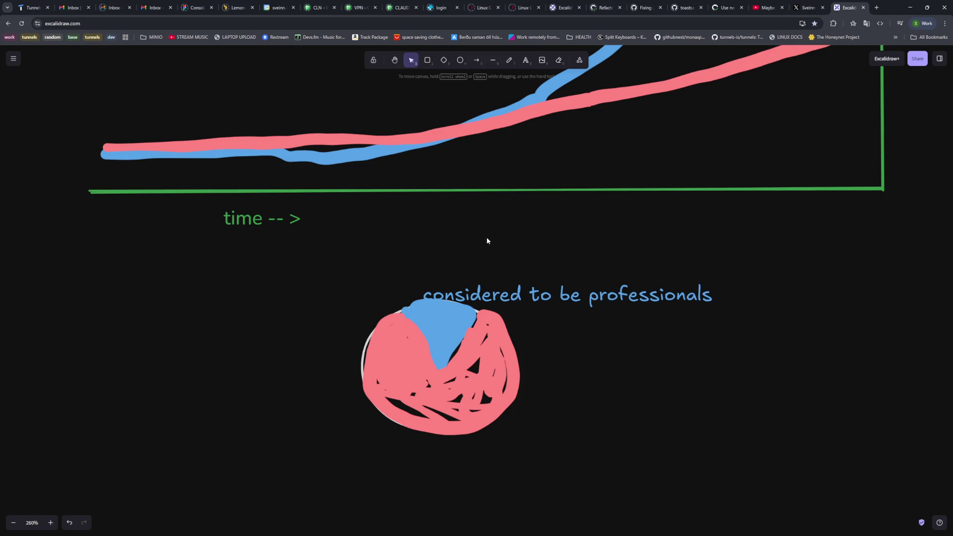
pyautogui.click(456, 284)
pyautogui.moveTo(457, 284); pyautogui.dragTo(338, 272)
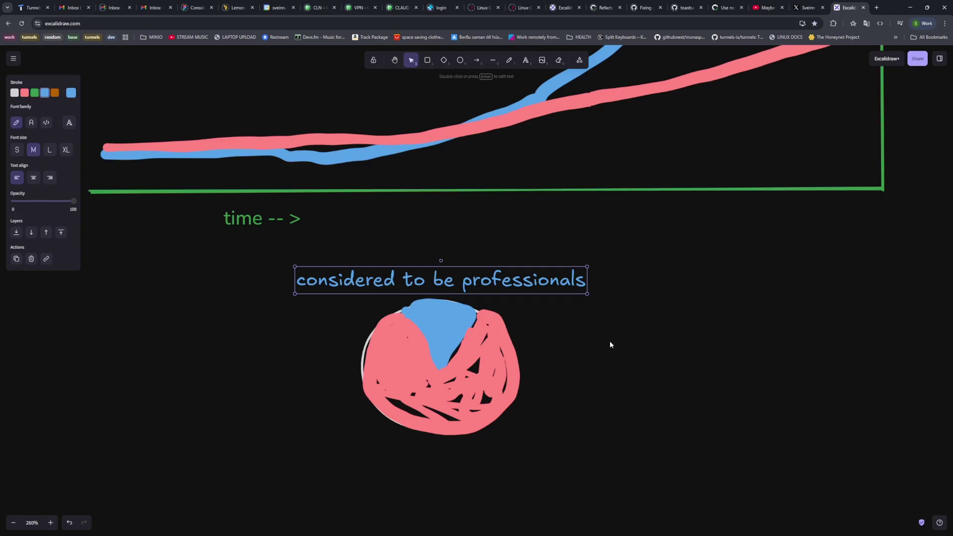
pyautogui.click(611, 348)
# Box-select the caption with its circle, paste a copy, and stack it below the original pair.
pyautogui.moveTo(644, 269)
pyautogui.mouseDown()
pyautogui.moveTo(256, 438)
pyautogui.moveTo(262, 451)
pyautogui.mouseUp()
pyautogui.moveTo(660, 242)
pyautogui.mouseDown()
pyautogui.moveTo(498, 302)
pyautogui.moveTo(238, 466)
pyautogui.mouseUp()
pyautogui.hotkey('ctrl', 'v')
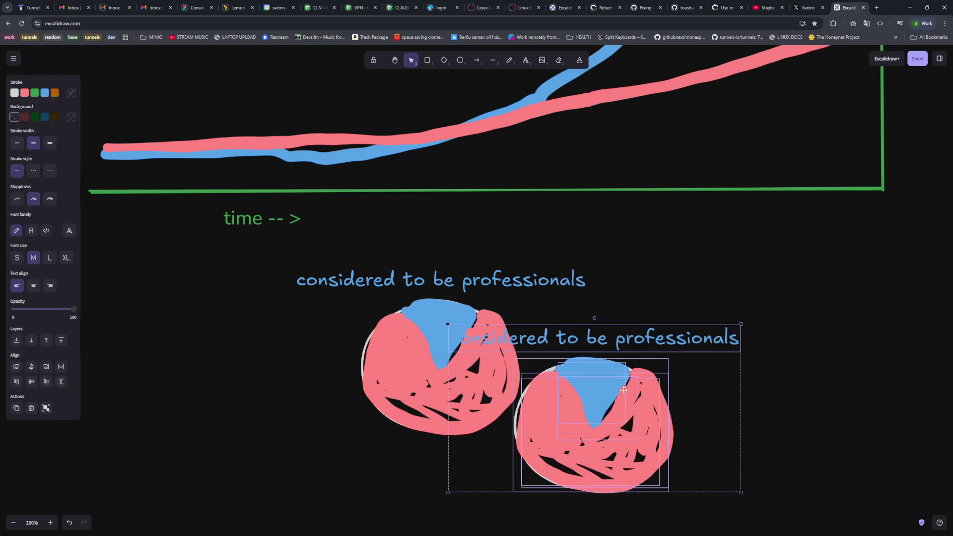
pyautogui.scroll(-2, 615, 320)
pyautogui.moveTo(615, 320)
pyautogui.mouseDown()
pyautogui.moveTo(493, 444)
pyautogui.moveTo(450, 430)
pyautogui.mouseUp()
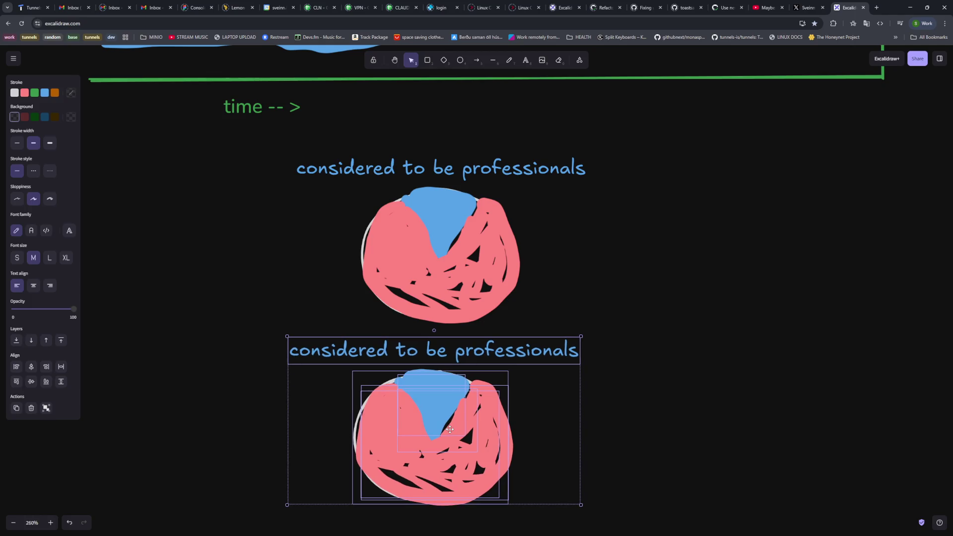
pyautogui.click(652, 397)
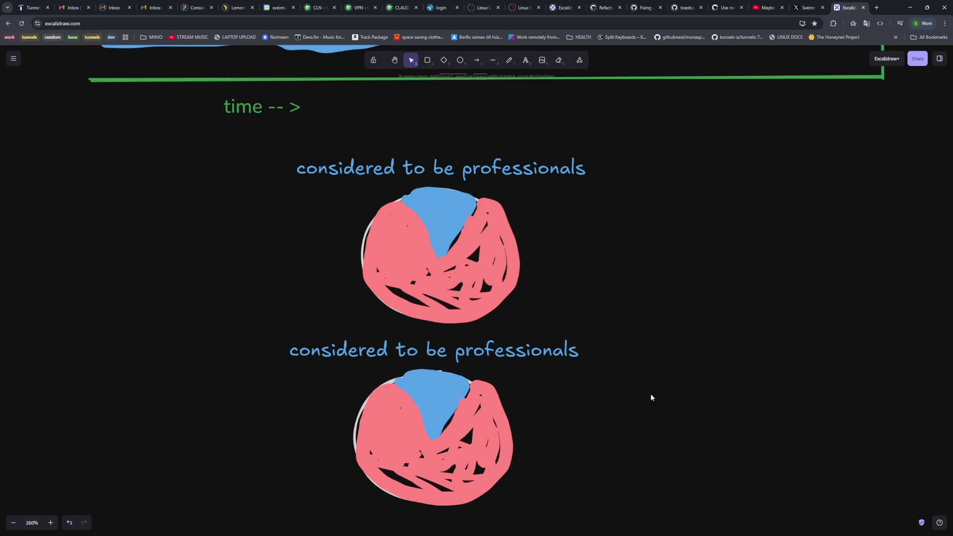
pyautogui.click(509, 60)
# Scribble pink over the dark gaps in both circles and most of the lower circle's blue wedge.
pyautogui.click(27, 94)
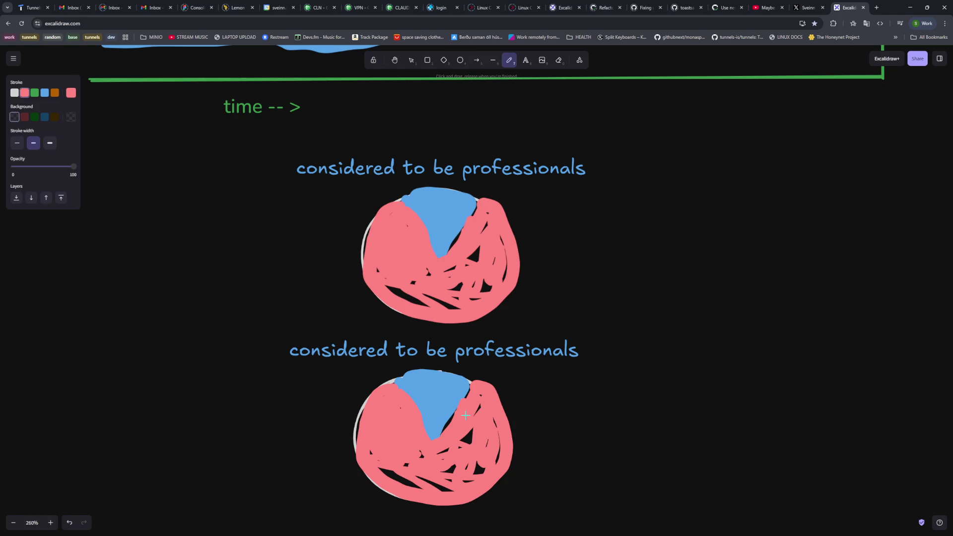
pyautogui.moveTo(416, 476)
pyautogui.mouseDown()
pyautogui.moveTo(423, 484)
pyautogui.moveTo(474, 469)
pyautogui.moveTo(464, 457)
pyautogui.mouseUp()
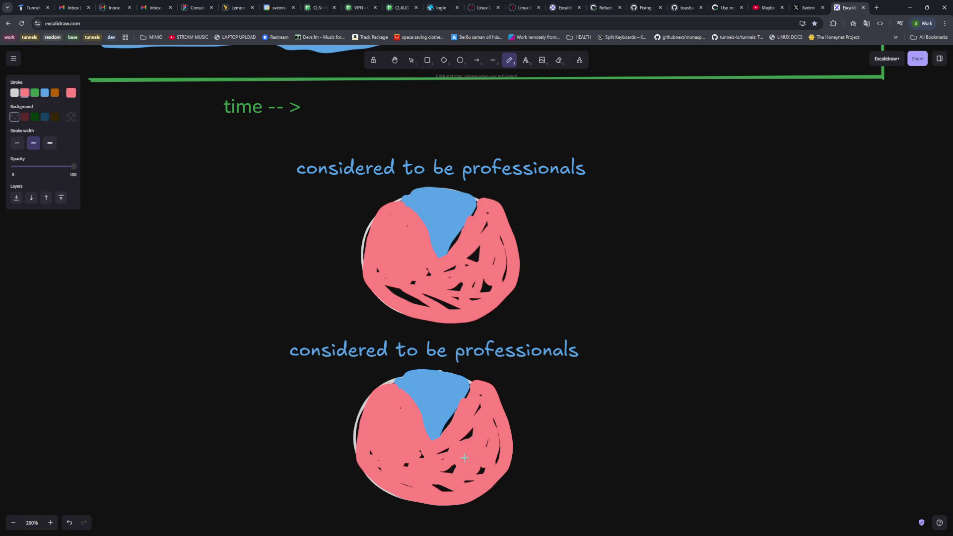
pyautogui.moveTo(495, 215)
pyautogui.mouseDown()
pyautogui.moveTo(474, 258)
pyautogui.moveTo(486, 288)
pyautogui.moveTo(420, 297)
pyautogui.mouseUp()
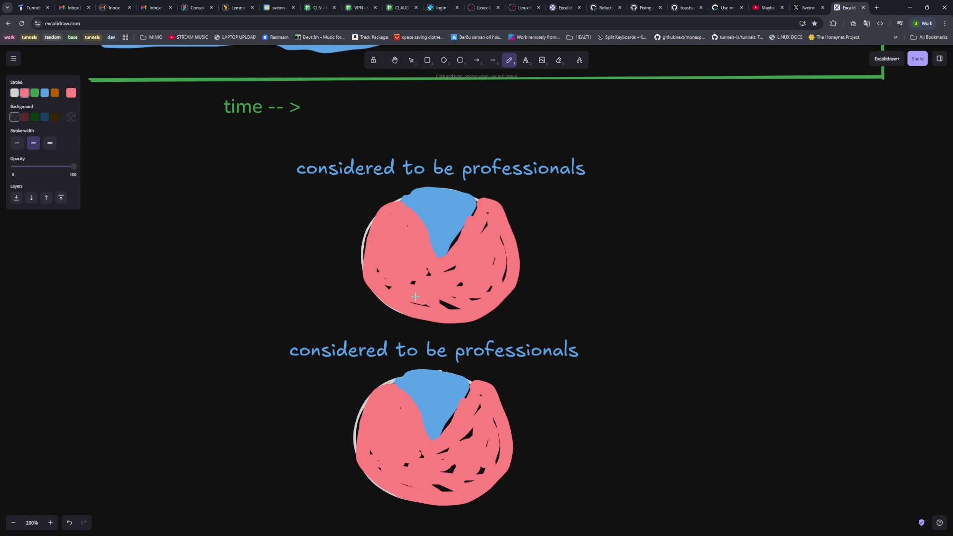
pyautogui.scroll(-2, 538, 325)
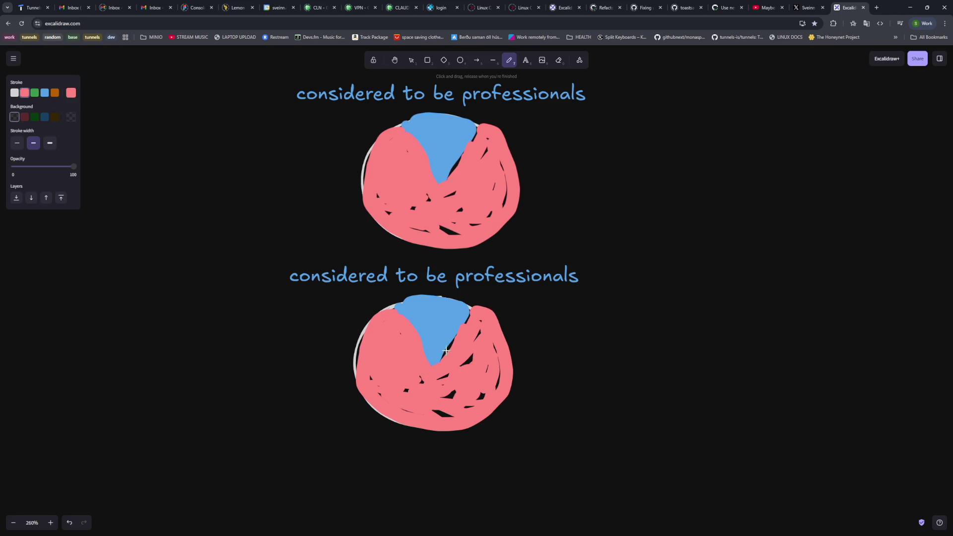
pyautogui.moveTo(432, 365)
pyautogui.mouseDown()
pyautogui.moveTo(428, 305)
pyautogui.moveTo(436, 297)
pyautogui.moveTo(453, 329)
pyautogui.moveTo(442, 356)
pyautogui.moveTo(436, 312)
pyautogui.moveTo(439, 341)
pyautogui.mouseUp()
pyautogui.moveTo(476, 315)
pyautogui.mouseDown()
pyautogui.moveTo(474, 304)
pyautogui.moveTo(443, 377)
pyautogui.moveTo(421, 380)
pyautogui.moveTo(436, 406)
pyautogui.mouseUp()
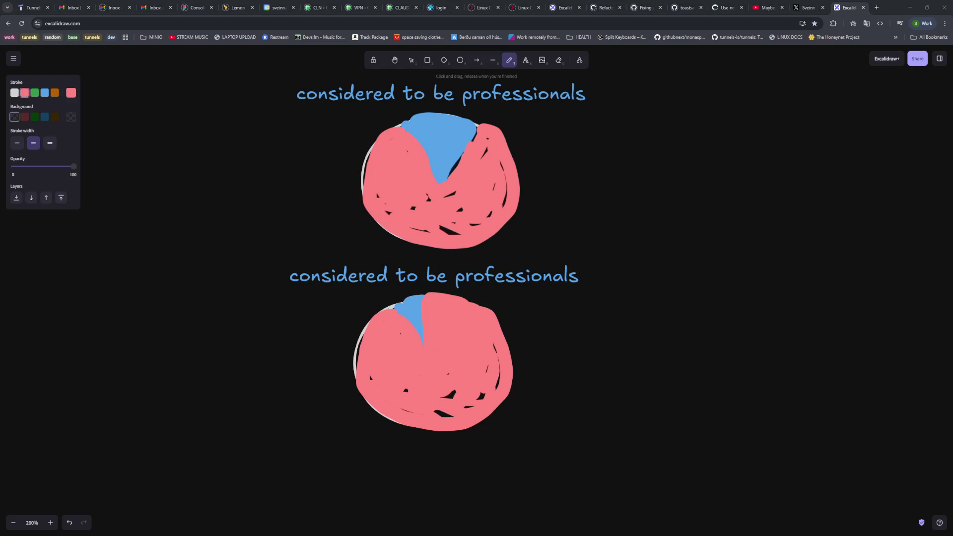
# Add a small pink dot just to the right of the lower circle.
pyautogui.click(721, 382)
pyautogui.scroll(1, 693, 374)
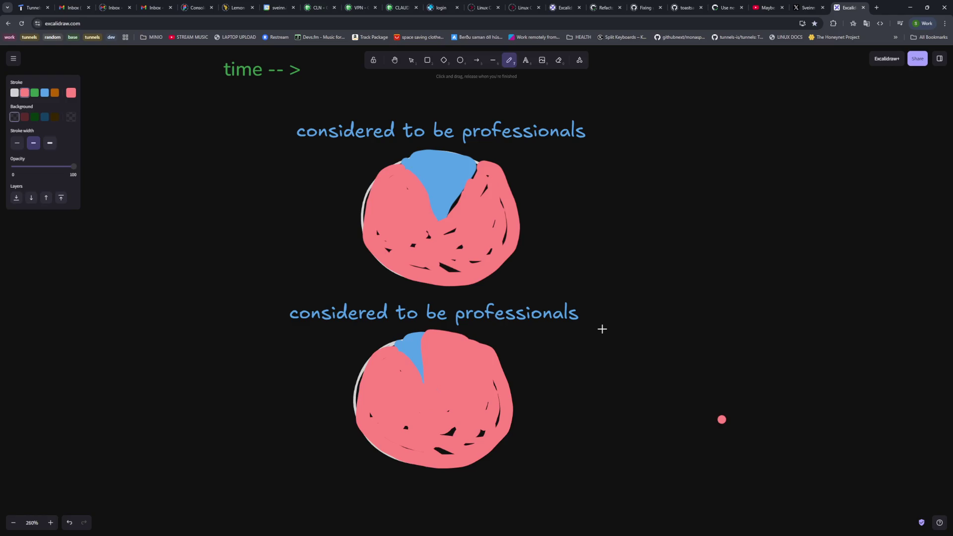
pyautogui.scroll(-5, 596, 318)
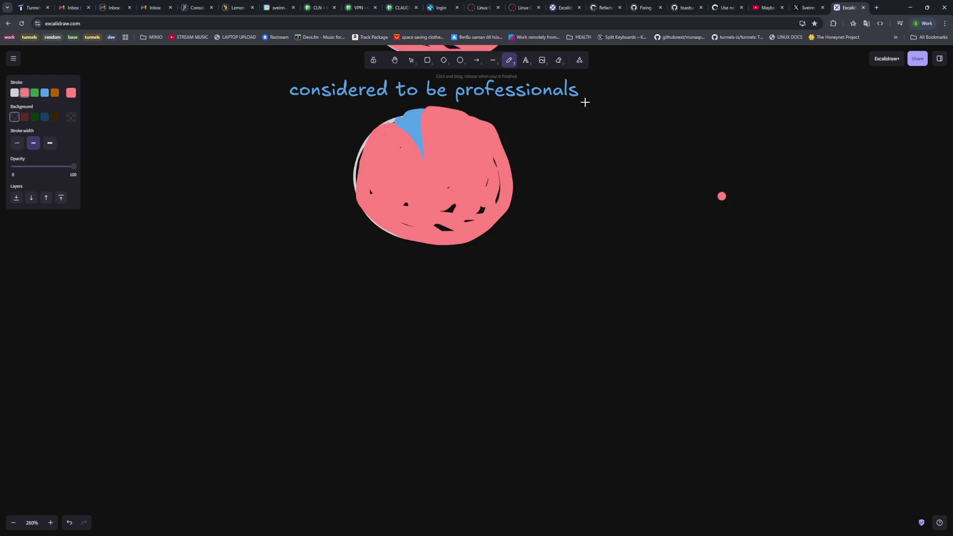
pyautogui.click(526, 64)
# Add white text 'universal basic income' below the lower circle and drag it up and right.
pyautogui.click(15, 92)
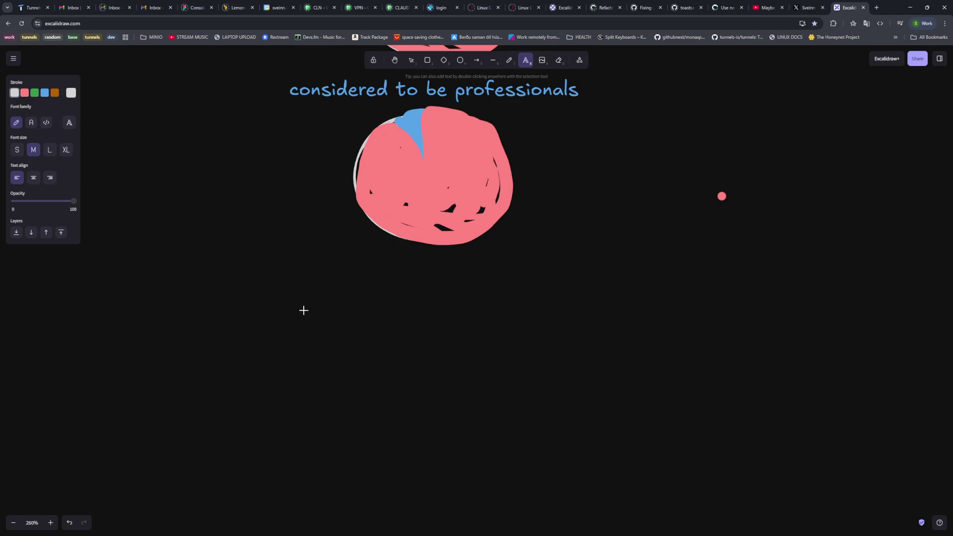
pyautogui.click(299, 317)
pyautogui.write('univer')
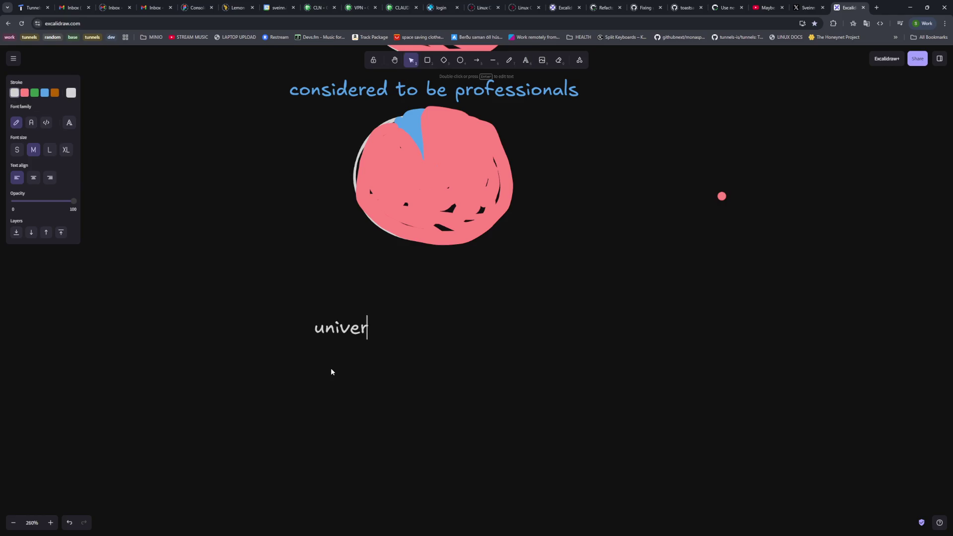
pyautogui.write('sal basic income')
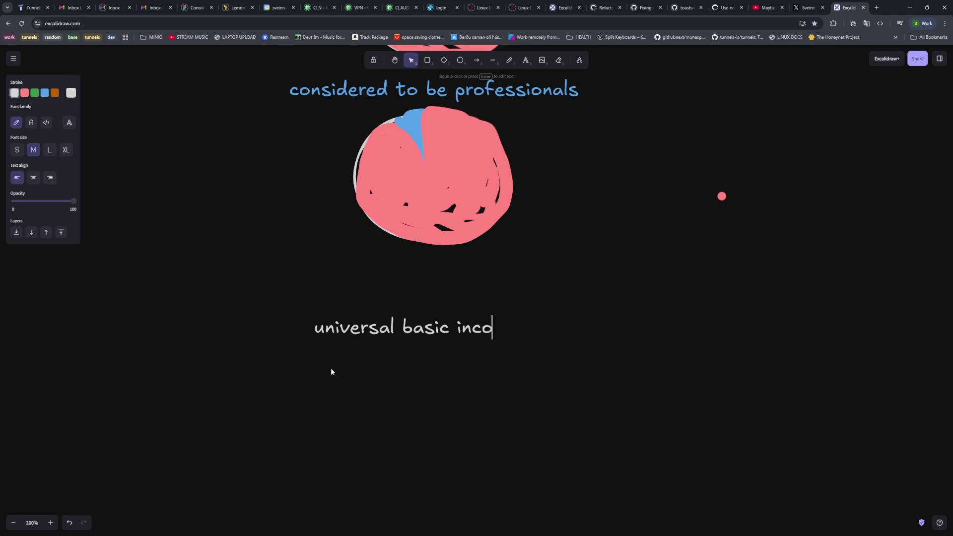
pyautogui.click(331, 368)
pyautogui.moveTo(447, 341); pyautogui.dragTo(480, 324)
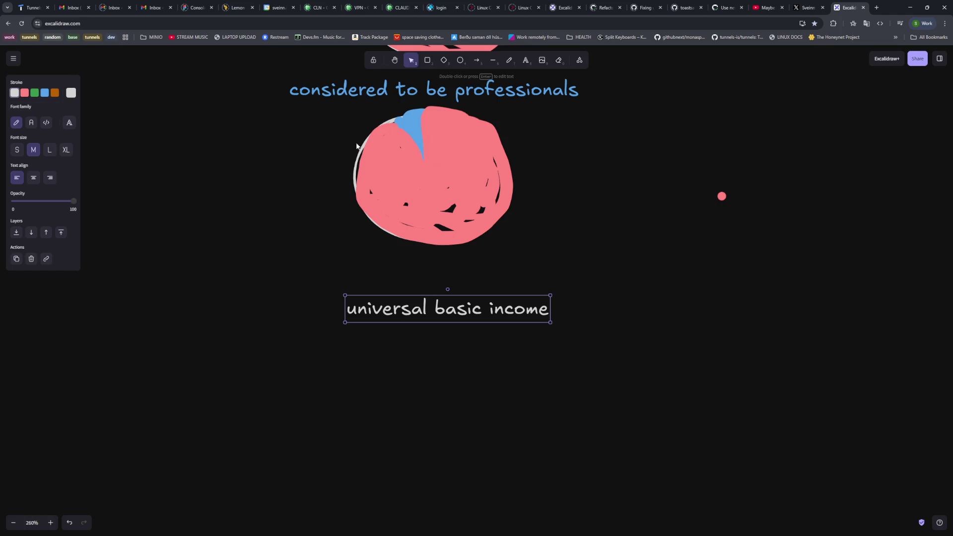
# Raise the 'universal basic income' caption so it sits just under the lower circle.
pyautogui.moveTo(461, 311); pyautogui.dragTo(459, 304)
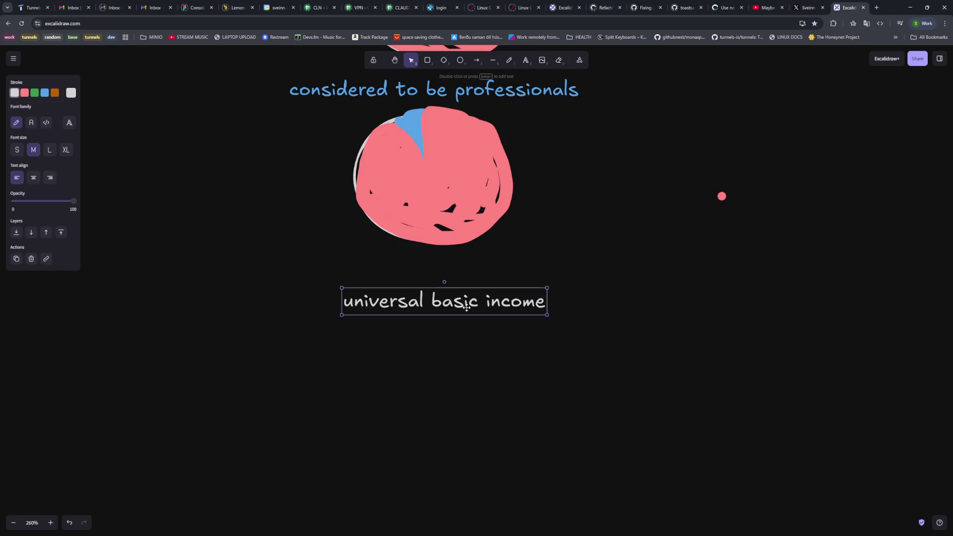
pyautogui.moveTo(467, 308); pyautogui.dragTo(463, 282)
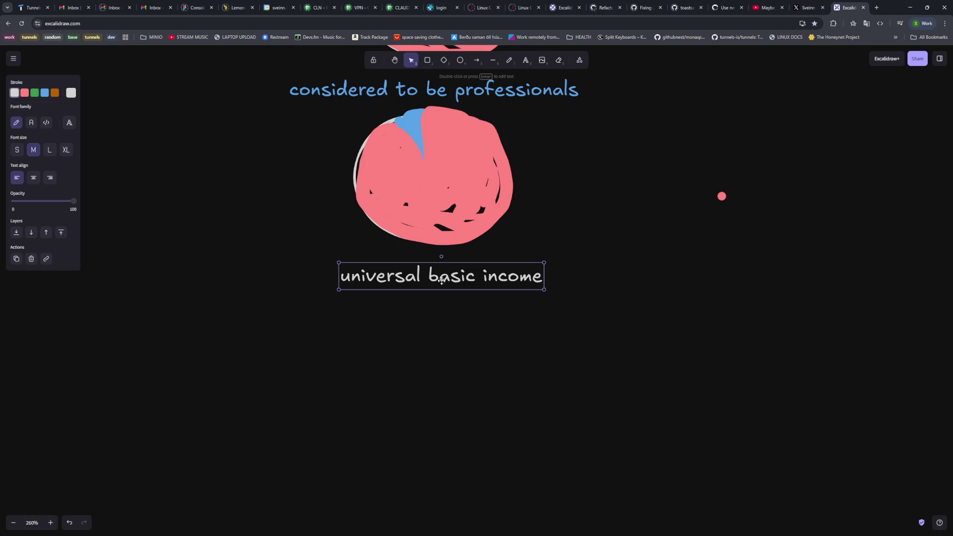
pyautogui.click(526, 60)
pyautogui.click(396, 351)
# Type the caption 'economy collapse' below 'universal basic income' and nudge it into place.
pyautogui.write('economy cpo')
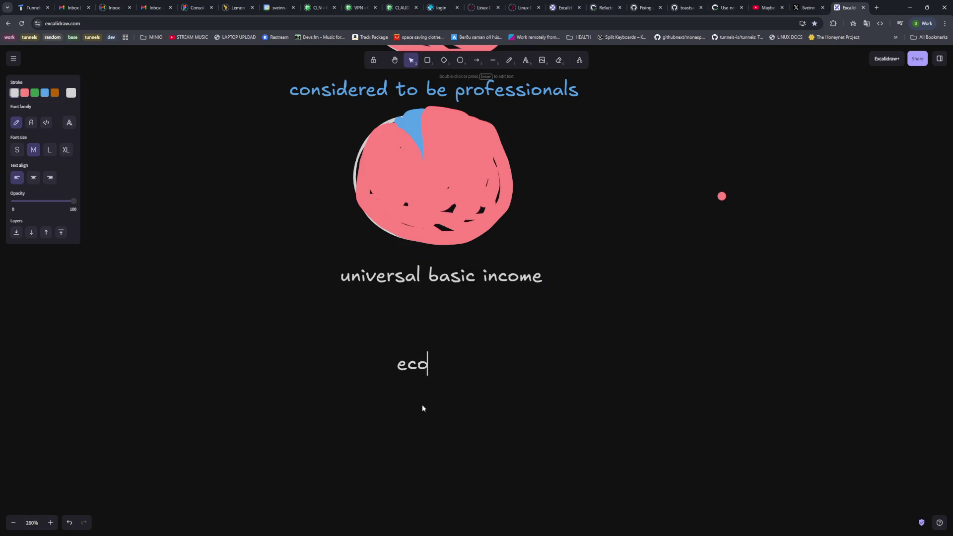
pyautogui.press('BackSpace')
pyautogui.press('BackSpace')
pyautogui.write('ollapse')
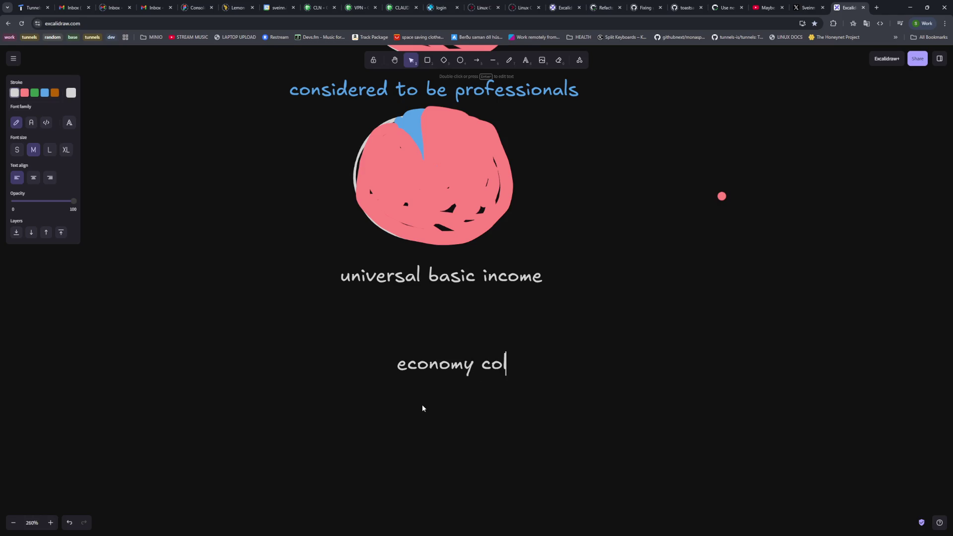
pyautogui.press('Escape')
pyautogui.moveTo(498, 370)
pyautogui.mouseDown()
pyautogui.moveTo(462, 351)
pyautogui.moveTo(466, 357)
pyautogui.mouseUp()
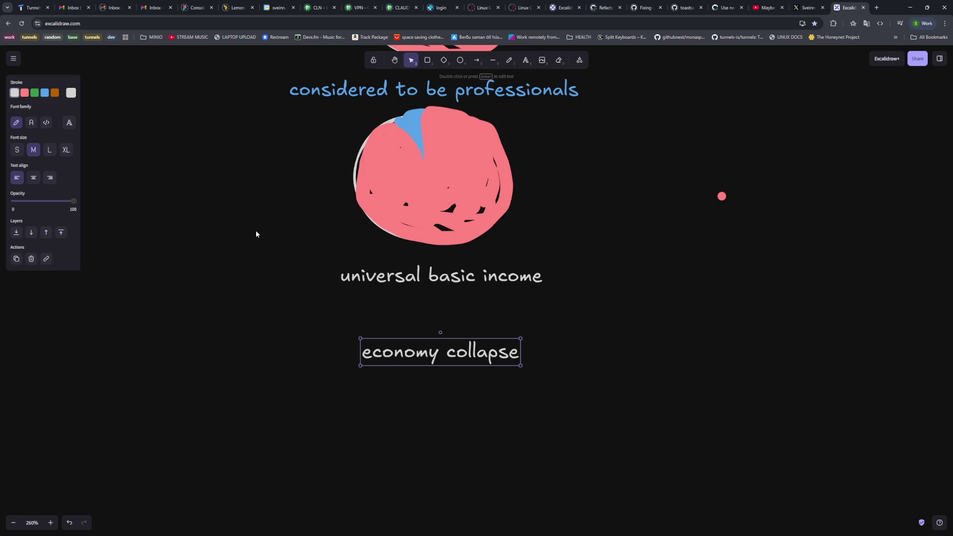
# Open a new browser tab.
pyautogui.click(876, 8)
# Search Google for 'dubai wall city' and show the image results.
pyautogui.write('sub')
pyautogui.press('BackSpace')
pyautogui.press('BackSpace')
pyautogui.press('BackSpace')
pyautogui.write('dubai wal lcity')
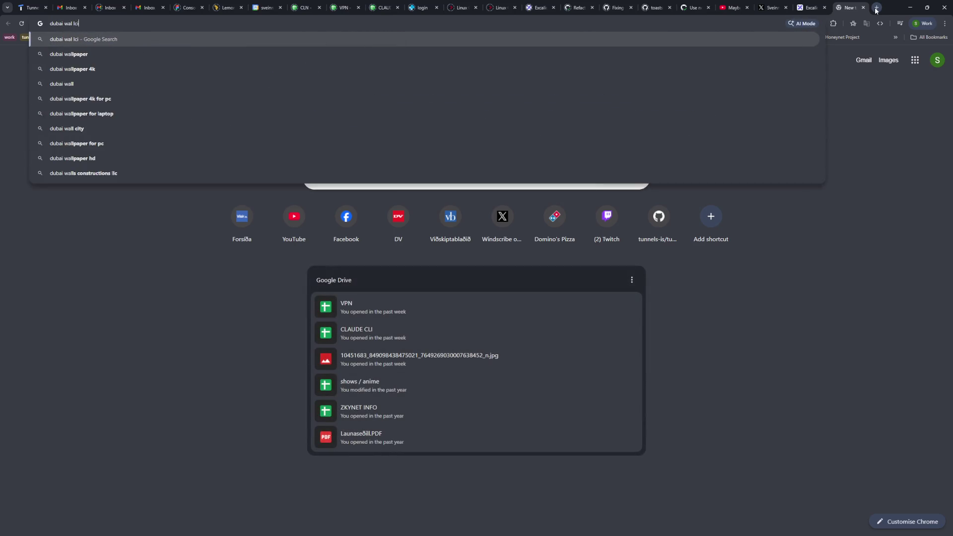
pyautogui.press('Return')
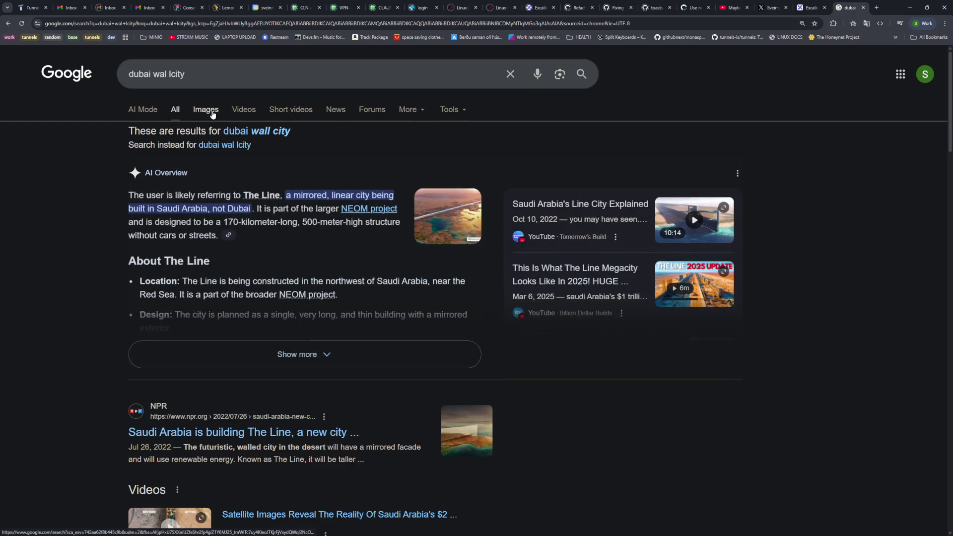
pyautogui.click(214, 110)
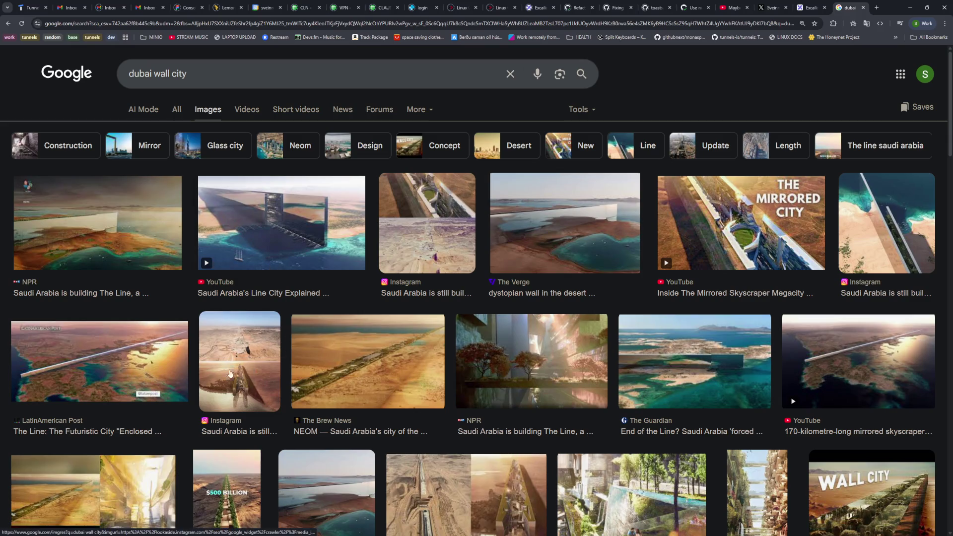
# Copy the address of the NPR image of The Line to open it full size.
pyautogui.click(129, 230)
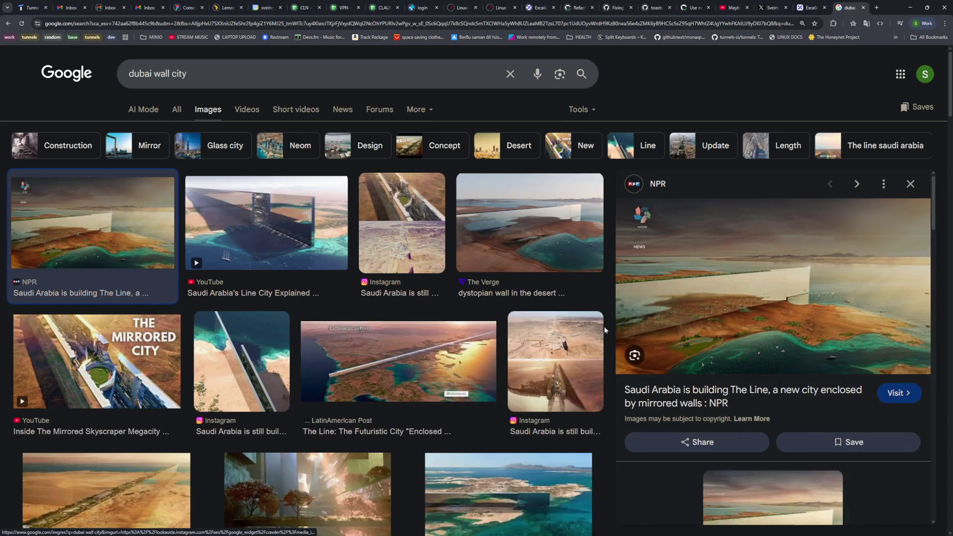
pyautogui.rightClick(768, 294)
pyautogui.click(814, 427)
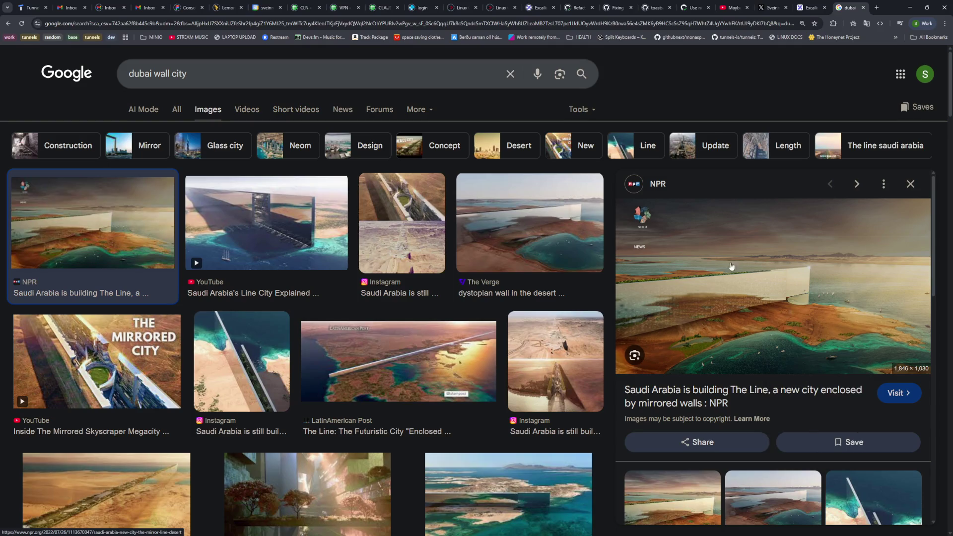
pyautogui.click(536, 29)
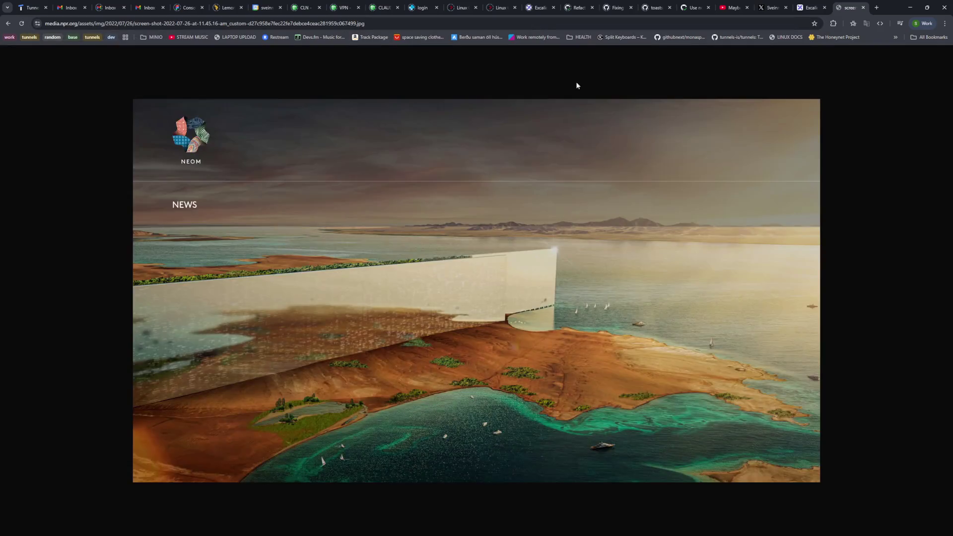
pyautogui.hotkey('ctrl', '+')
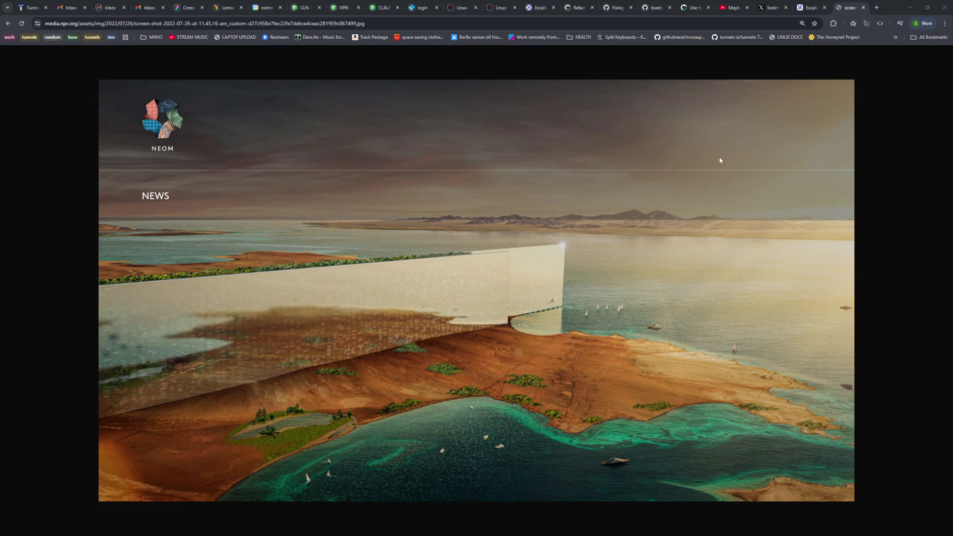
pyautogui.hotkey('ctrl', 'shift', 'Tab')
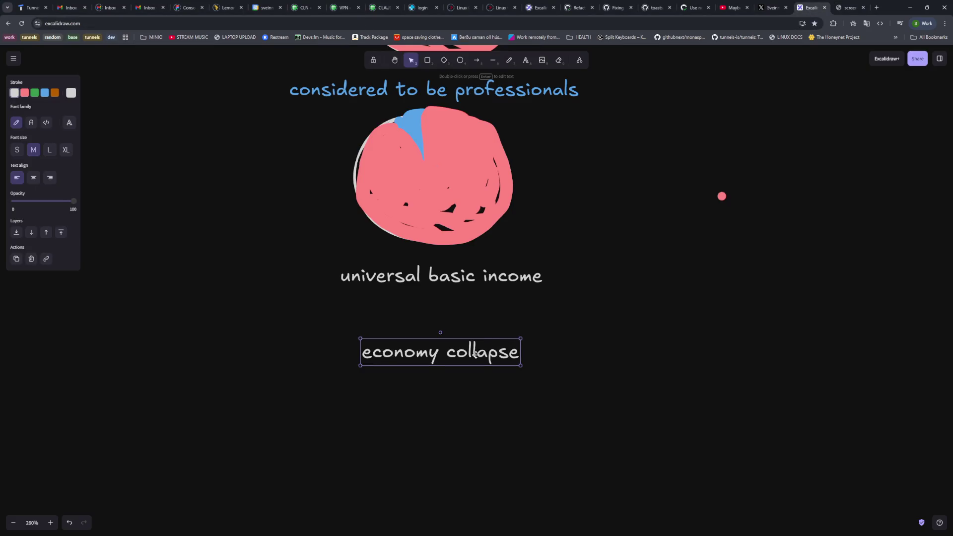
# Move 'economy collapse' up and add 'peopkle with money move into isolated cities' right beneath it.
pyautogui.moveTo(476, 353); pyautogui.dragTo(472, 333)
pyautogui.click(525, 61)
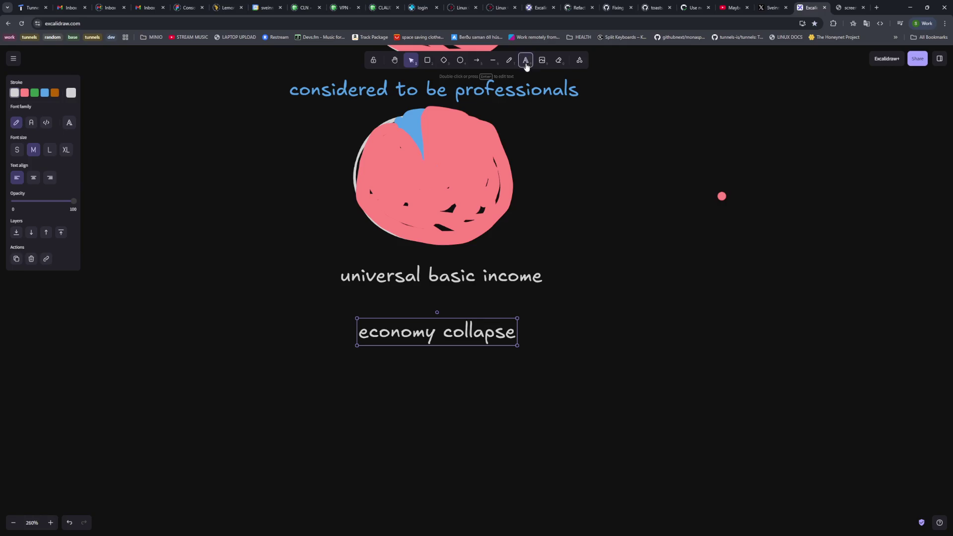
pyautogui.click(415, 357)
pyautogui.write('prop')
pyautogui.press('BackSpace')
pyautogui.press('BackSpace')
pyautogui.press('BackSpace')
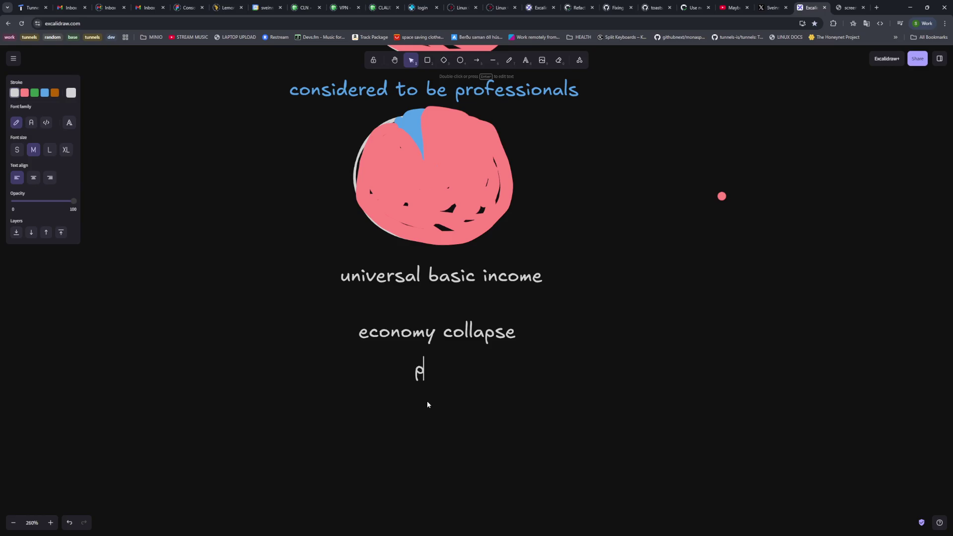
pyautogui.write('eopkle with money move into ')
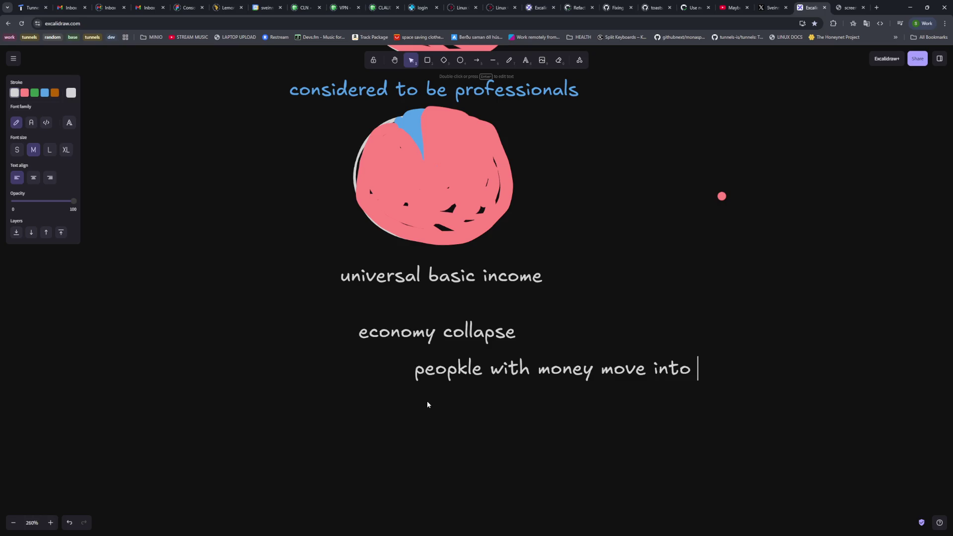
pyautogui.write('isolated cities')
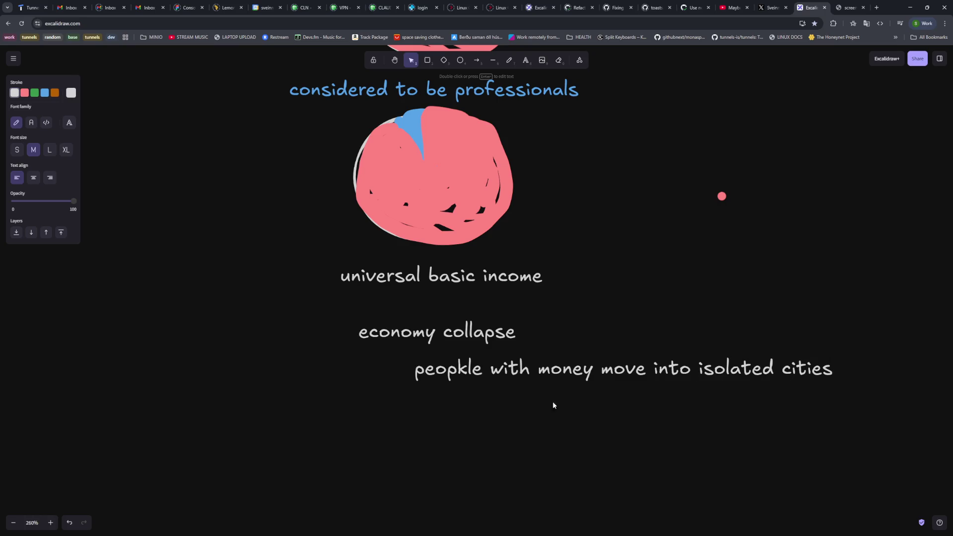
pyautogui.press('Escape')
pyautogui.moveTo(476, 377); pyautogui.dragTo(328, 358)
pyautogui.click(549, 406)
pyautogui.moveTo(719, 306); pyautogui.dragTo(246, 400)
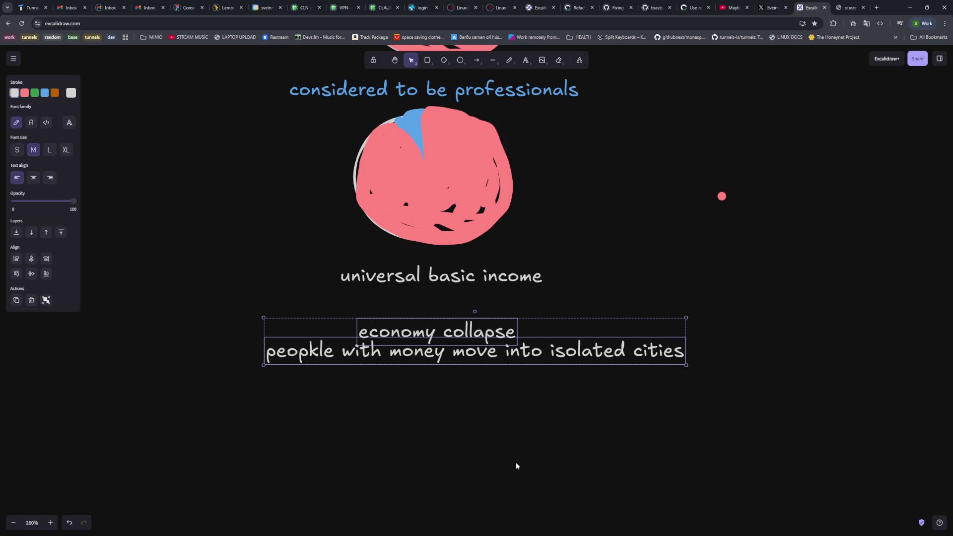
# Box-select the 'economy collapse' and isolated-cities captions and shift them slightly up and left.
pyautogui.click(516, 465)
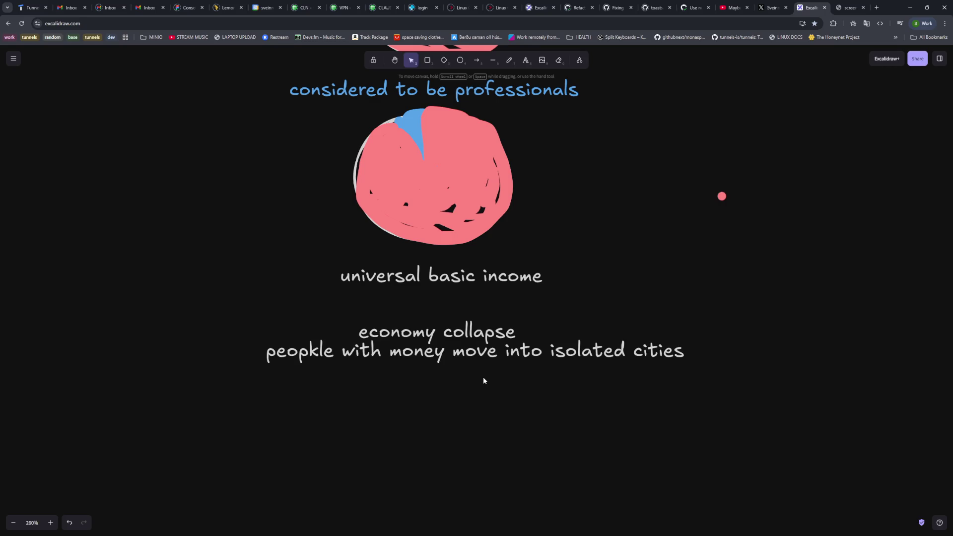
pyautogui.moveTo(752, 330); pyautogui.dragTo(255, 383)
pyautogui.moveTo(752, 312)
pyautogui.mouseDown()
pyautogui.moveTo(264, 383)
pyautogui.moveTo(229, 399)
pyautogui.mouseUp()
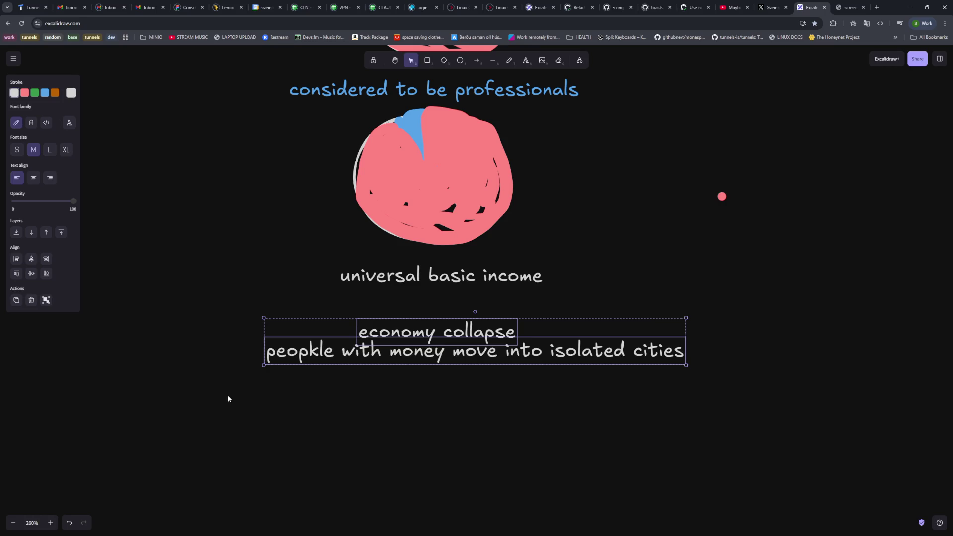
pyautogui.click(522, 427)
pyautogui.moveTo(715, 324); pyautogui.dragTo(234, 388)
pyautogui.click(293, 431)
pyautogui.moveTo(728, 306)
pyautogui.mouseDown()
pyautogui.moveTo(615, 339)
pyautogui.moveTo(374, 455)
pyautogui.mouseUp()
pyautogui.click(375, 455)
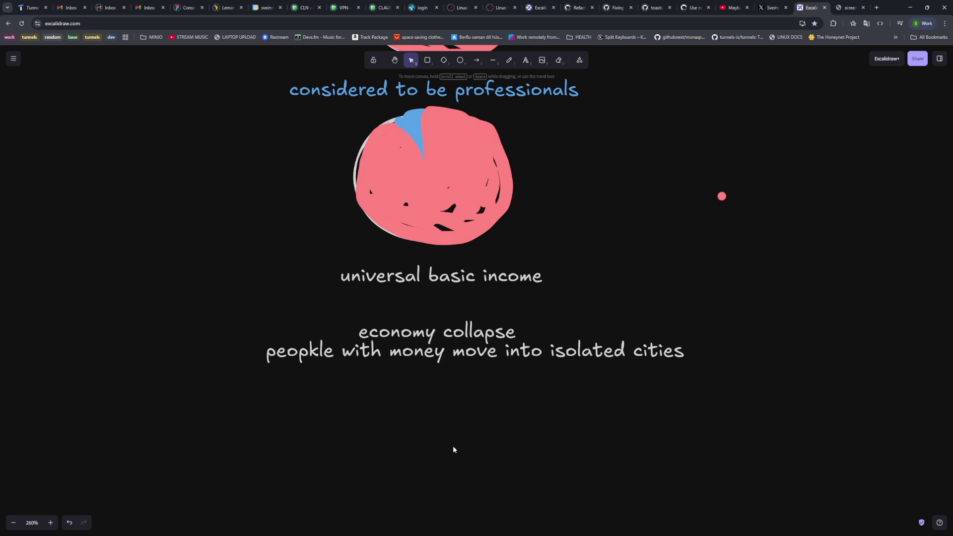
pyautogui.moveTo(746, 317)
pyautogui.mouseDown()
pyautogui.moveTo(400, 330)
pyautogui.moveTo(208, 388)
pyautogui.mouseUp()
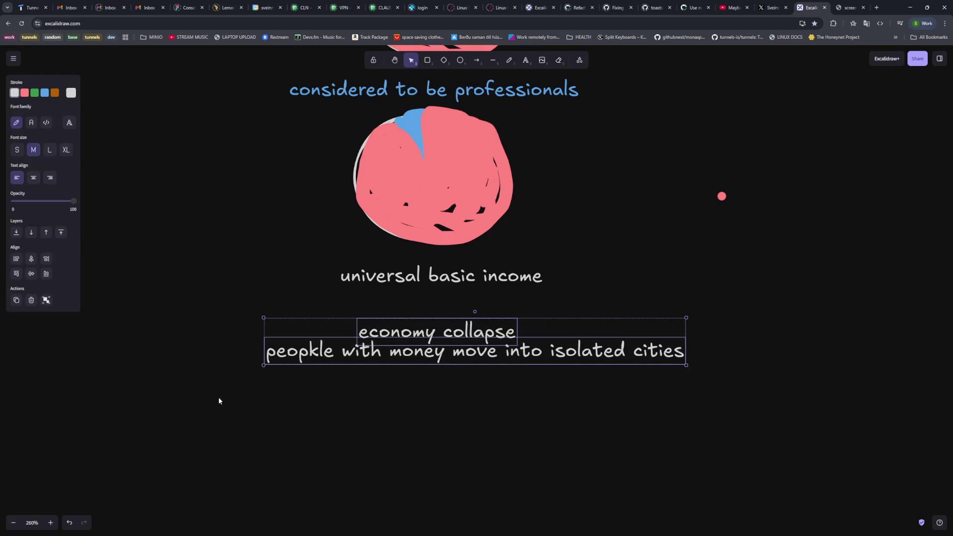
pyautogui.click(461, 433)
pyautogui.moveTo(734, 308); pyautogui.dragTo(196, 400)
pyautogui.moveTo(453, 361)
pyautogui.mouseDown()
pyautogui.moveTo(435, 353)
pyautogui.moveTo(444, 351)
pyautogui.mouseUp()
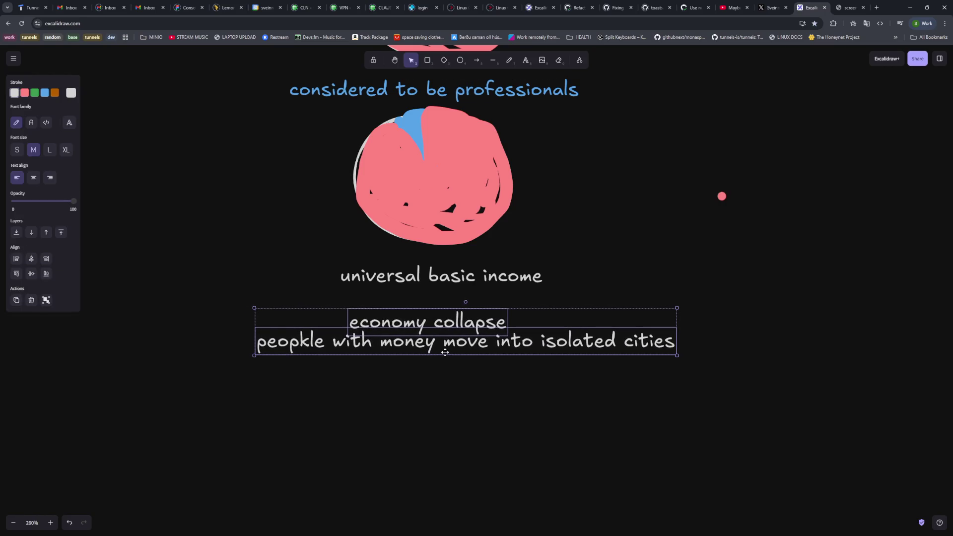
pyautogui.click(458, 401)
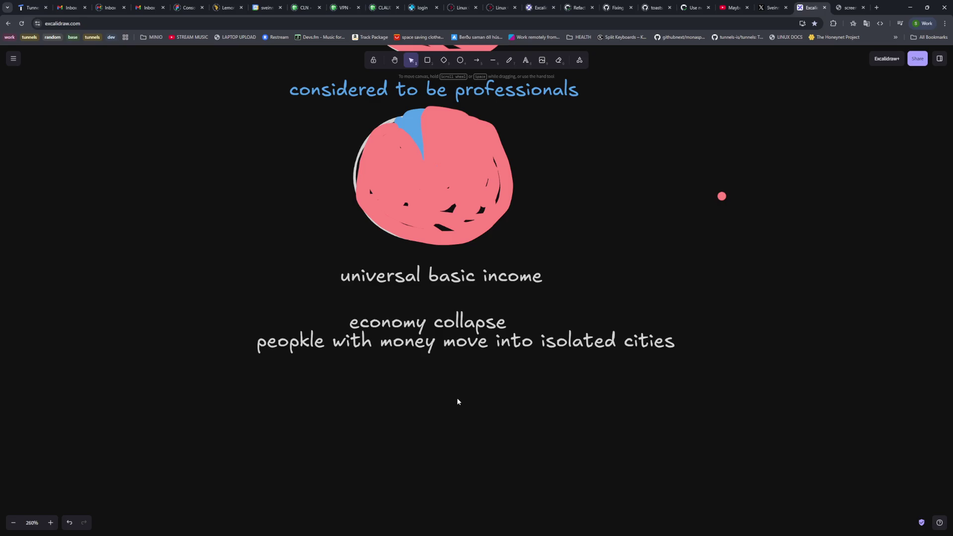
# Add the caption 'economy collapse .. but with corpo takeover' under the others and nudge it up-left.
pyautogui.doubleClick(412, 399)
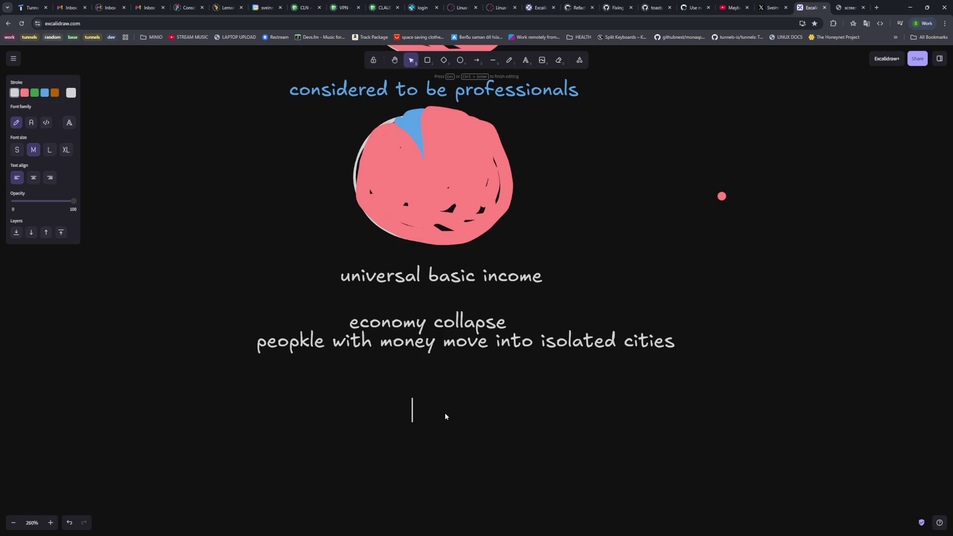
pyautogui.write('en')
pyautogui.write('nomy co')
pyautogui.write('llaps')
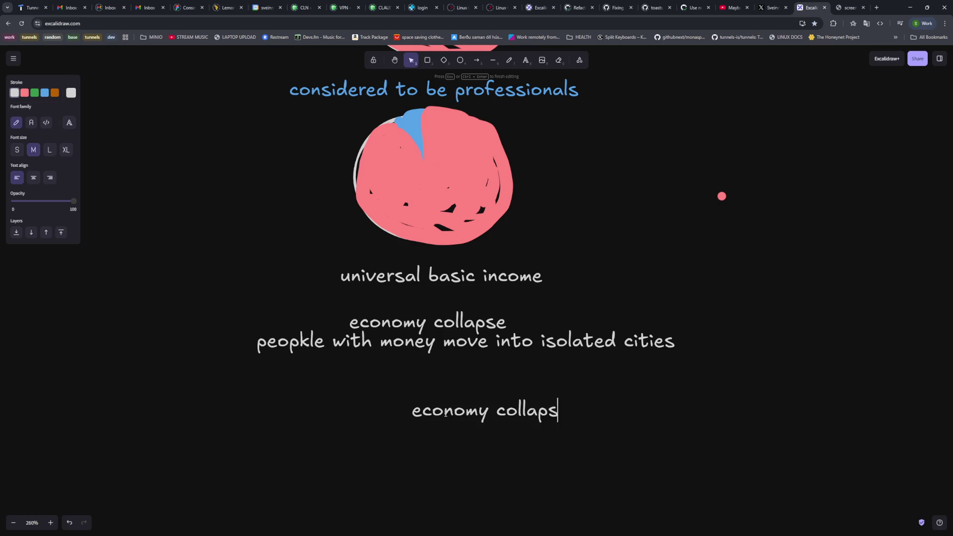
pyautogui.write('e .. but with corpo ')
pyautogui.write('takeover')
pyautogui.press('Escape')
pyautogui.moveTo(631, 409)
pyautogui.mouseDown()
pyautogui.moveTo(459, 414)
pyautogui.moveTo(492, 417)
pyautogui.moveTo(483, 420)
pyautogui.mouseUp()
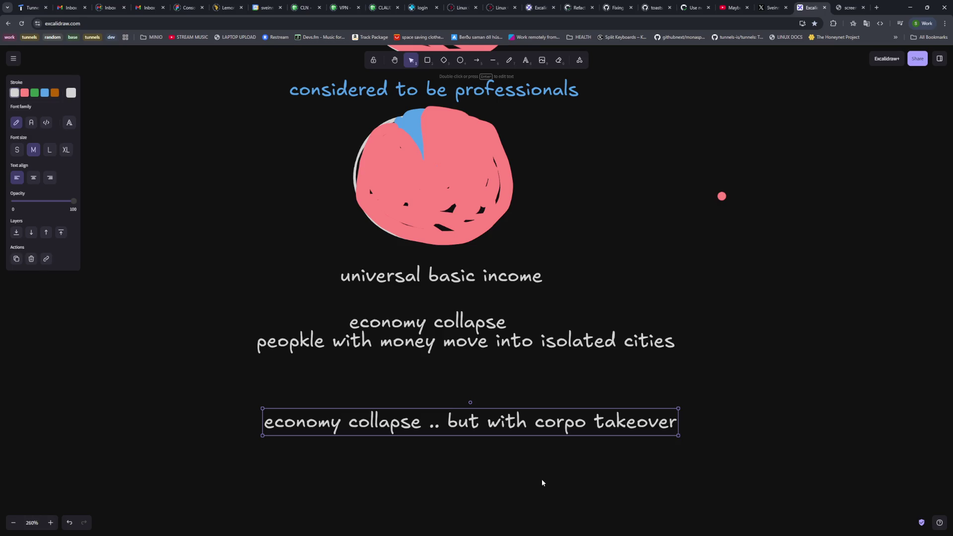
pyautogui.click(530, 365)
pyautogui.moveTo(542, 428); pyautogui.dragTo(527, 418)
pyautogui.click(430, 341)
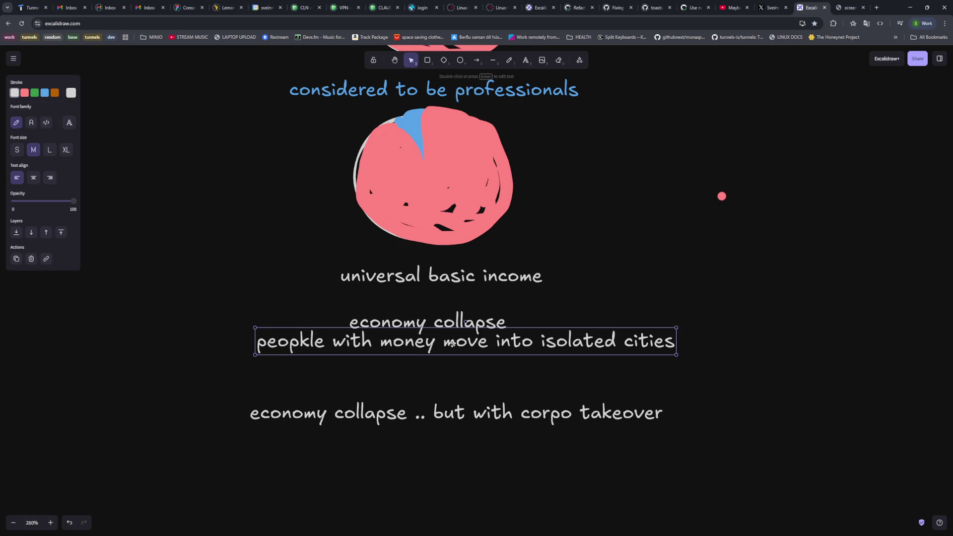
# Add the caption 'corpos will builld/take over cities' beneath the corpo takeover line.
pyautogui.doubleClick(358, 436)
pyautogui.write('corpos will bui')
pyautogui.write('lkd th')
pyautogui.press('BackSpace')
pyautogui.press('BackSpace')
pyautogui.press('BackSpace')
pyautogui.write('ld/take over citie')
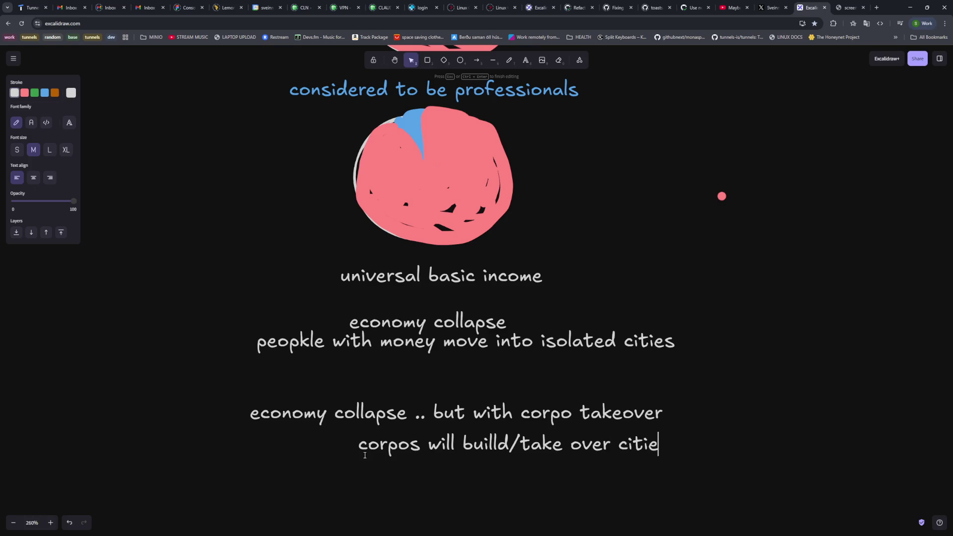
pyautogui.write('s')
pyautogui.scroll(1, 364, 455)
pyautogui.click(364, 455)
pyautogui.moveTo(507, 480)
pyautogui.mouseDown()
pyautogui.moveTo(454, 478)
pyautogui.moveTo(461, 472)
pyautogui.mouseUp()
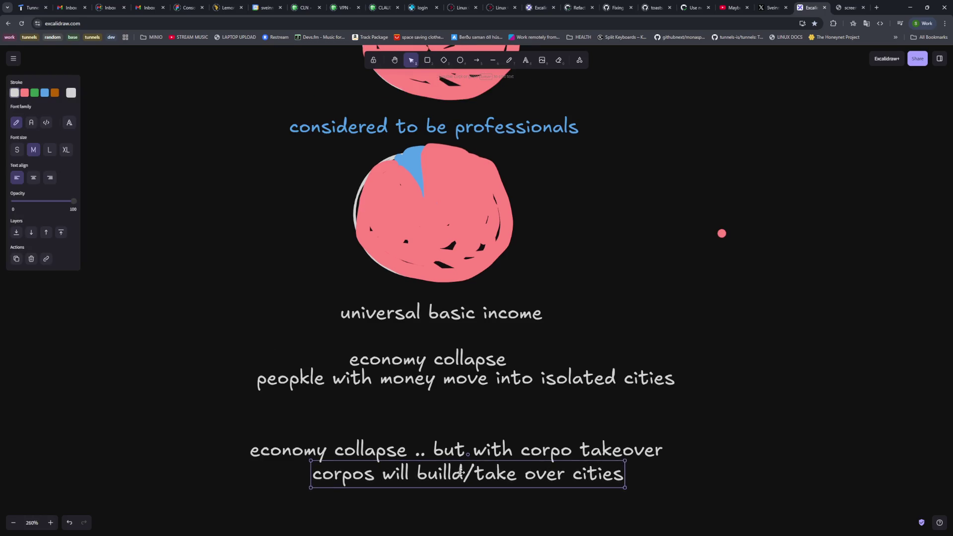
# Shift the first 'economy collapse' caption pair slightly right and down.
pyautogui.click(491, 426)
pyautogui.scroll(-2, 500, 442)
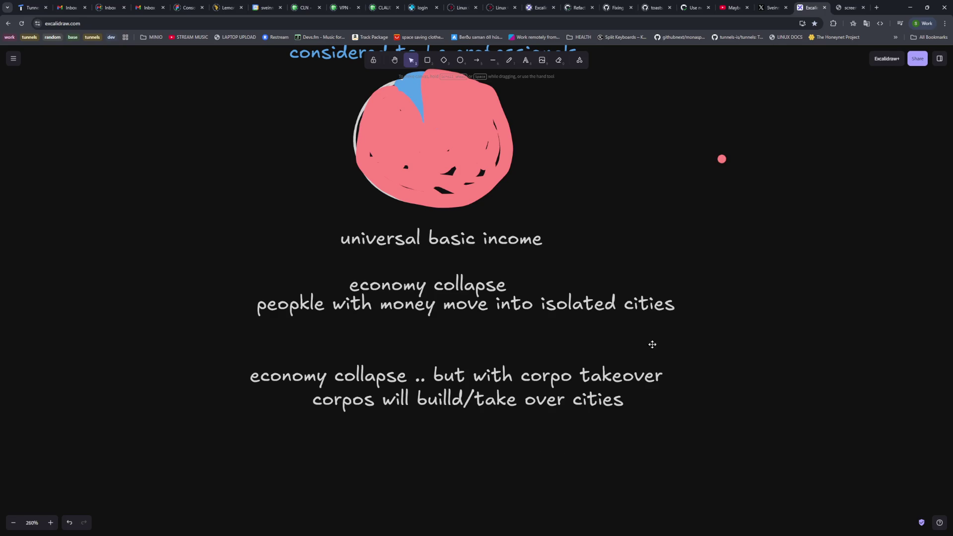
pyautogui.moveTo(403, 300); pyautogui.dragTo(416, 309)
# Lower the 'universal basic income' caption a little.
pyautogui.moveTo(706, 353); pyautogui.dragTo(264, 443)
pyautogui.click(499, 464)
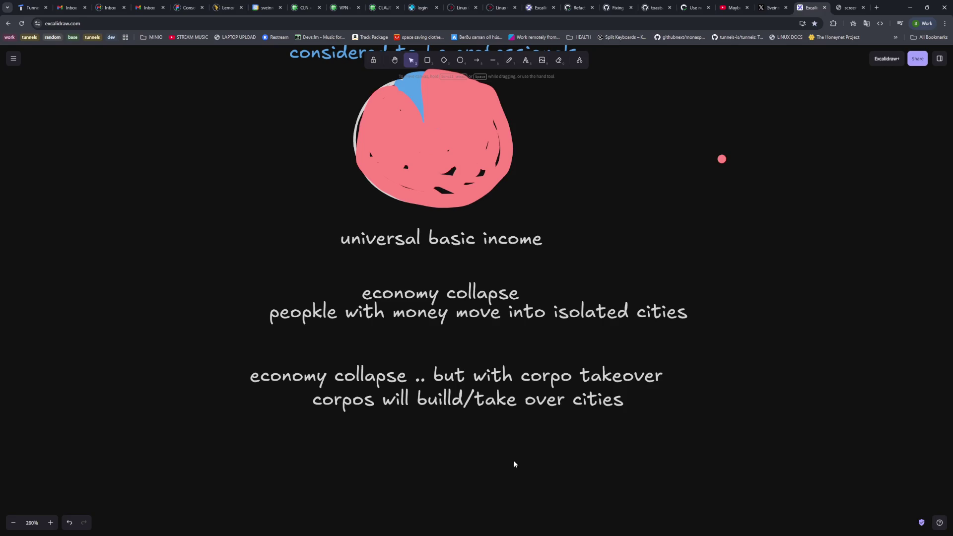
pyautogui.moveTo(491, 243); pyautogui.dragTo(489, 251)
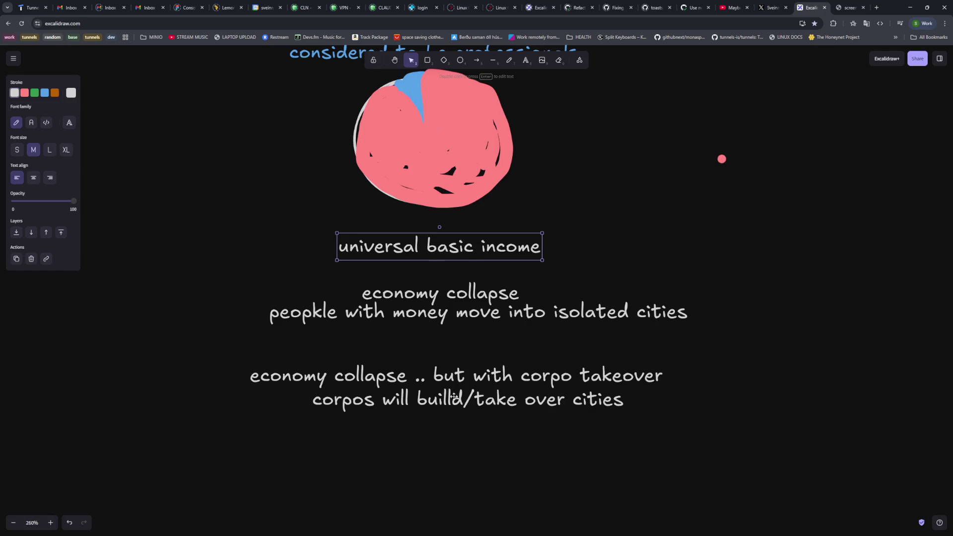
pyautogui.click(525, 60)
pyautogui.click(401, 454)
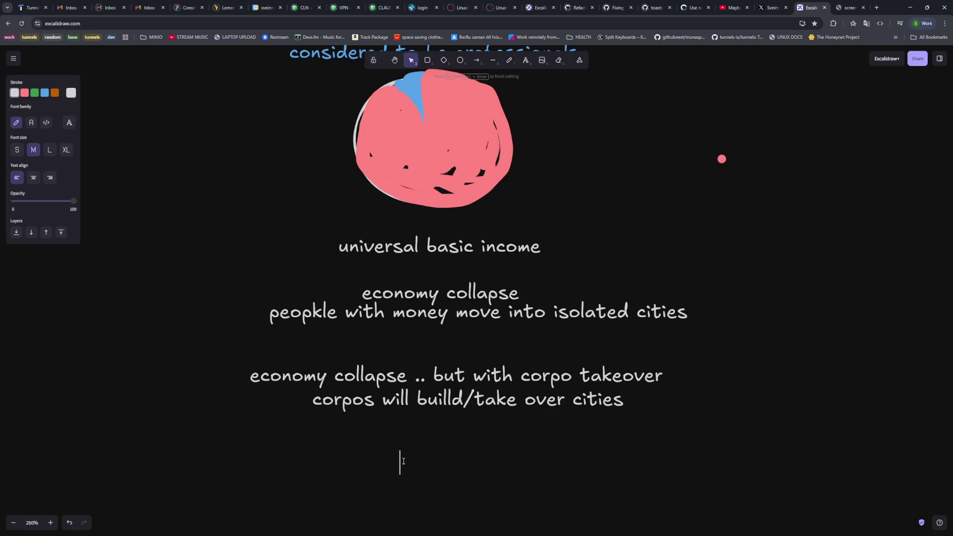
pyautogui.write('we bring back slavery')
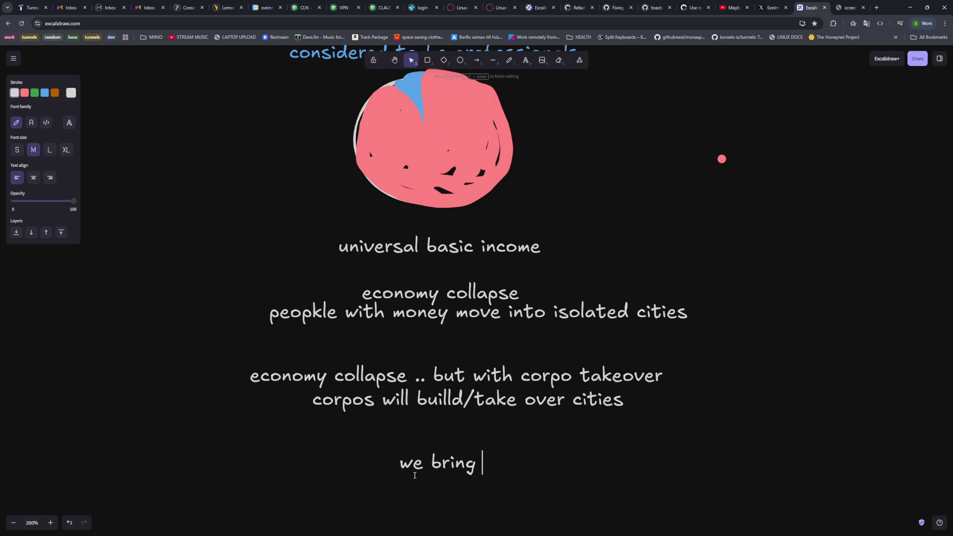
pyautogui.click(470, 485)
pyautogui.moveTo(504, 464)
pyautogui.mouseDown()
pyautogui.moveTo(445, 471)
pyautogui.moveTo(465, 476)
pyautogui.mouseUp()
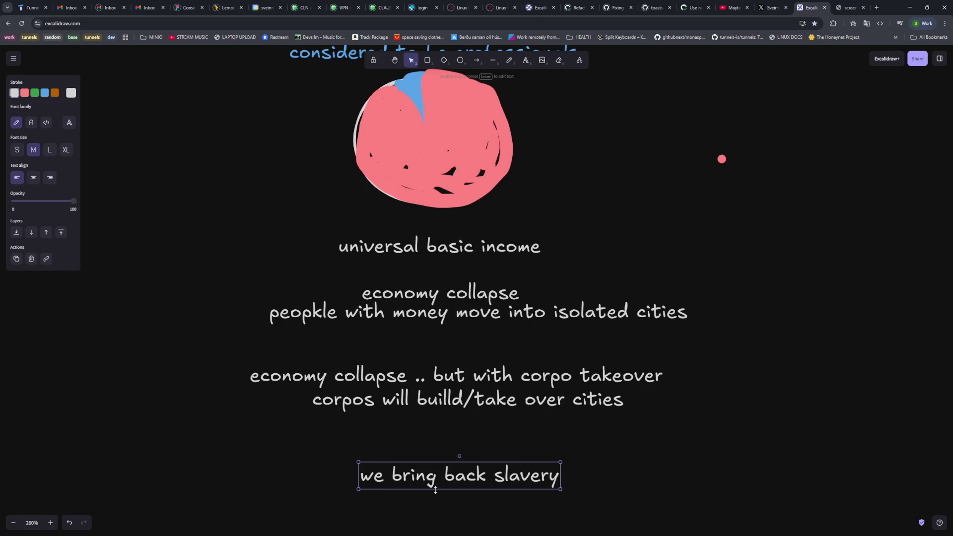
pyautogui.moveTo(459, 477); pyautogui.dragTo(457, 468)
pyautogui.moveTo(457, 473); pyautogui.dragTo(469, 478)
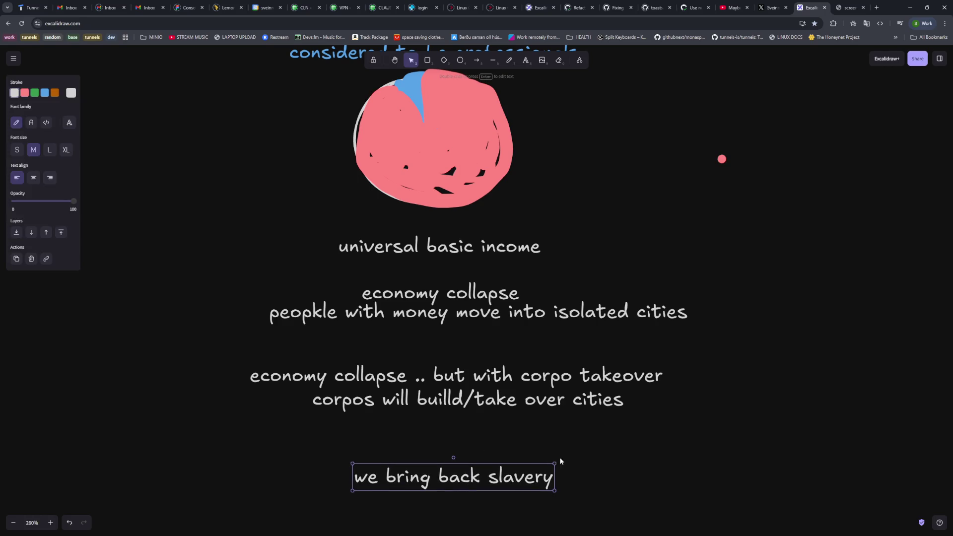
pyautogui.click(603, 453)
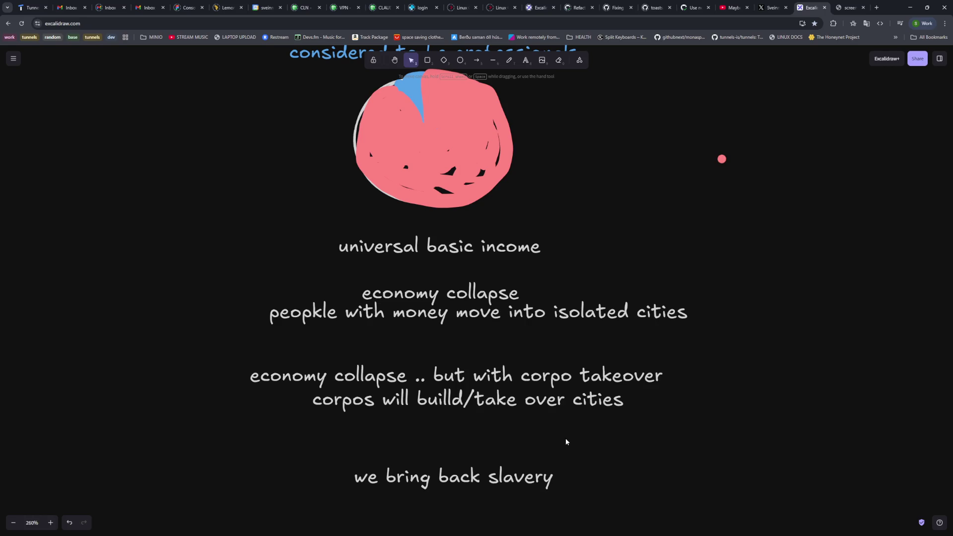
pyautogui.click(529, 477)
pyautogui.press('Delete')
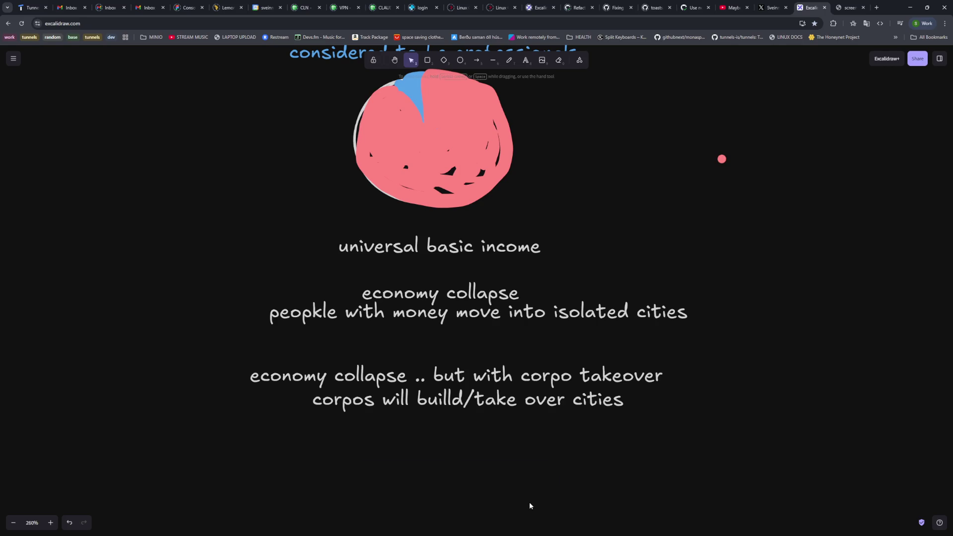
pyautogui.click(466, 247)
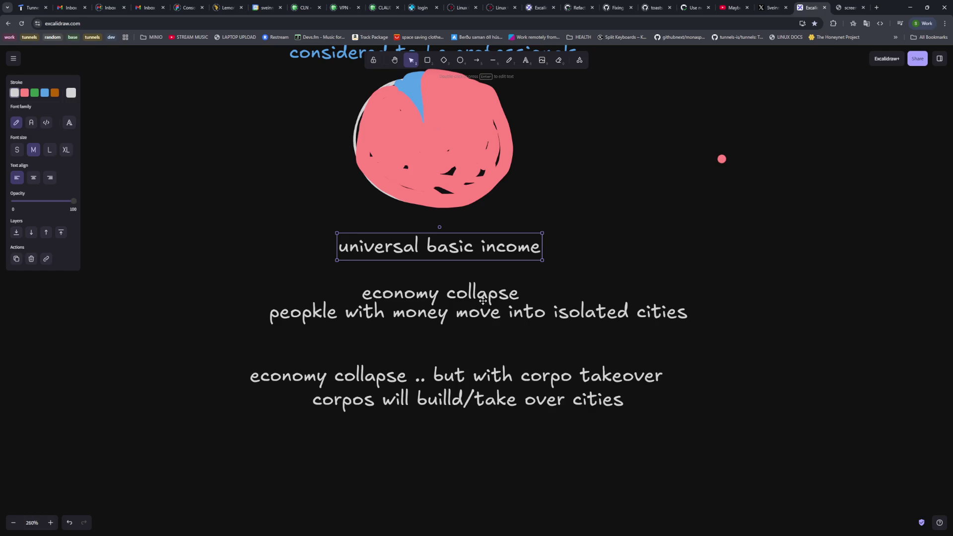
# Fine-tune 'universal basic income' up then slightly down so it sits just beneath the circle.
pyautogui.moveTo(471, 250); pyautogui.dragTo(467, 243)
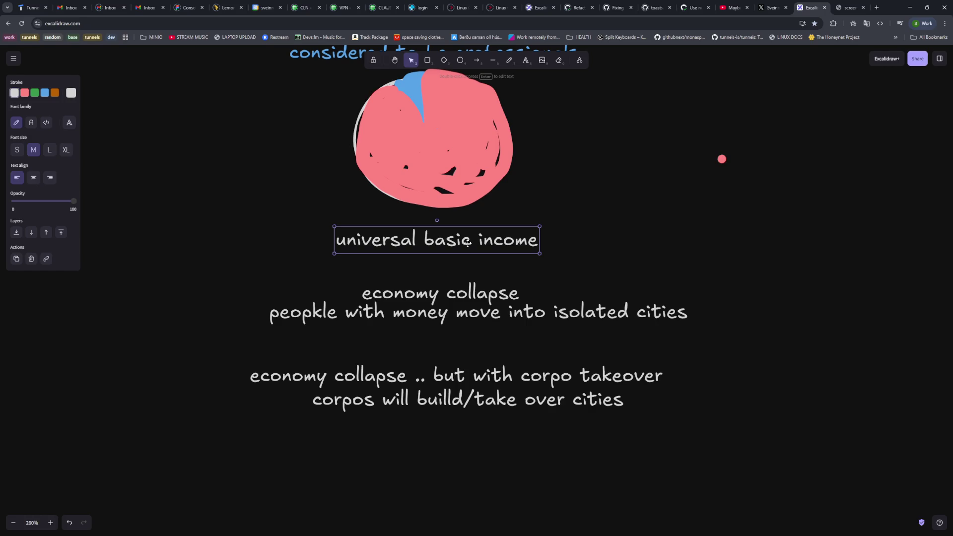
pyautogui.click(573, 443)
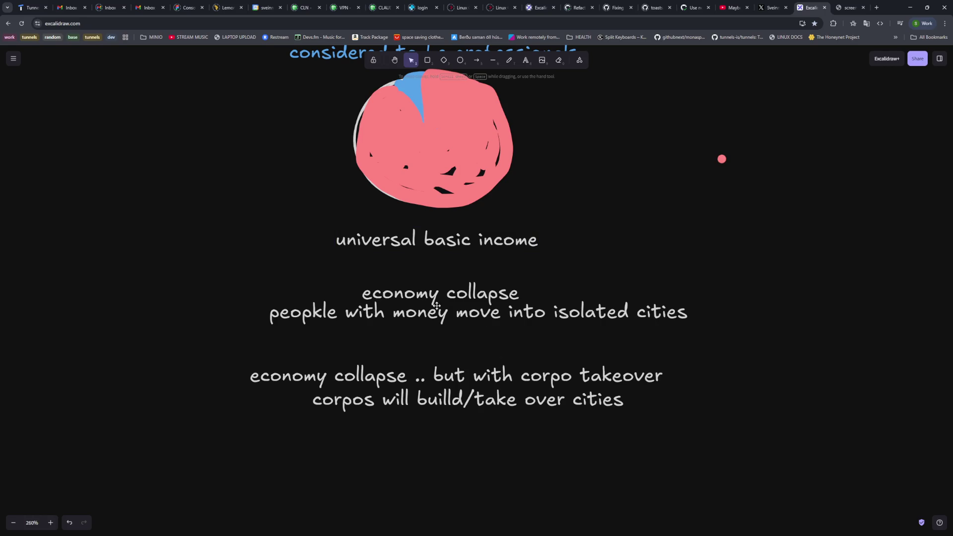
pyautogui.moveTo(728, 277)
pyautogui.mouseDown()
pyautogui.moveTo(275, 351)
pyautogui.moveTo(234, 396)
pyautogui.moveTo(236, 433)
pyautogui.mouseUp()
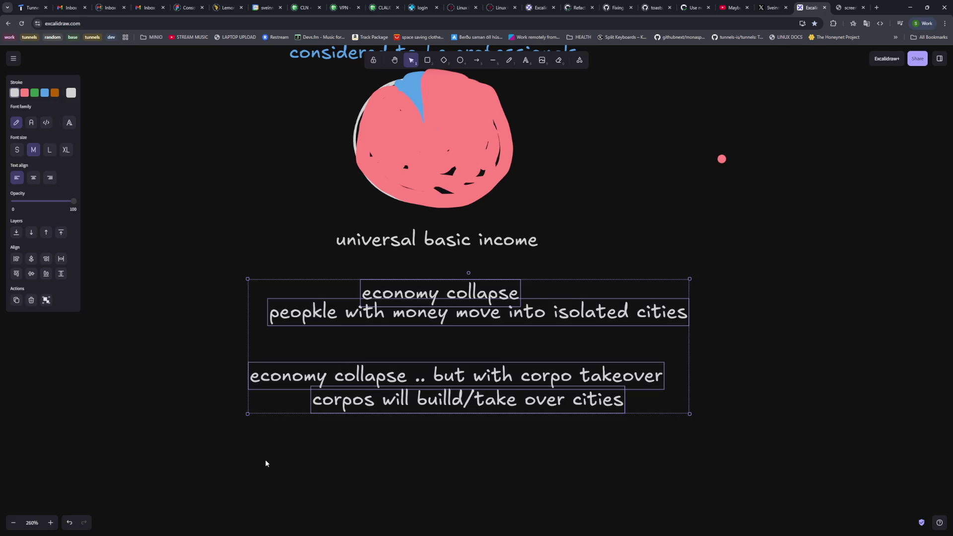
pyautogui.click(300, 492)
pyautogui.moveTo(725, 274)
pyautogui.mouseDown()
pyautogui.moveTo(224, 442)
pyautogui.moveTo(263, 480)
pyautogui.mouseUp()
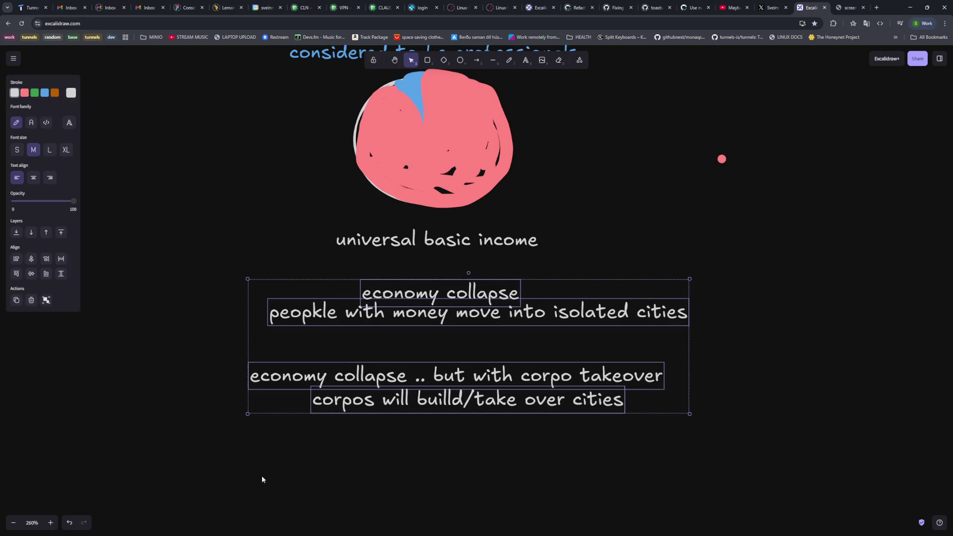
pyautogui.click(430, 487)
pyautogui.moveTo(462, 246); pyautogui.dragTo(462, 251)
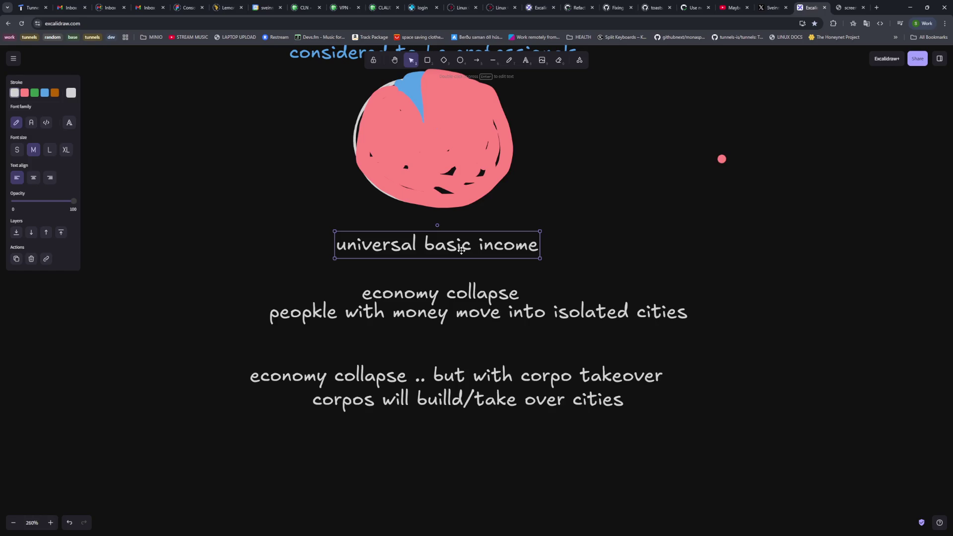
pyautogui.click(635, 270)
# Box-select the first 'economy collapse' caption pair and nudge it slightly left and down.
pyautogui.click(507, 292)
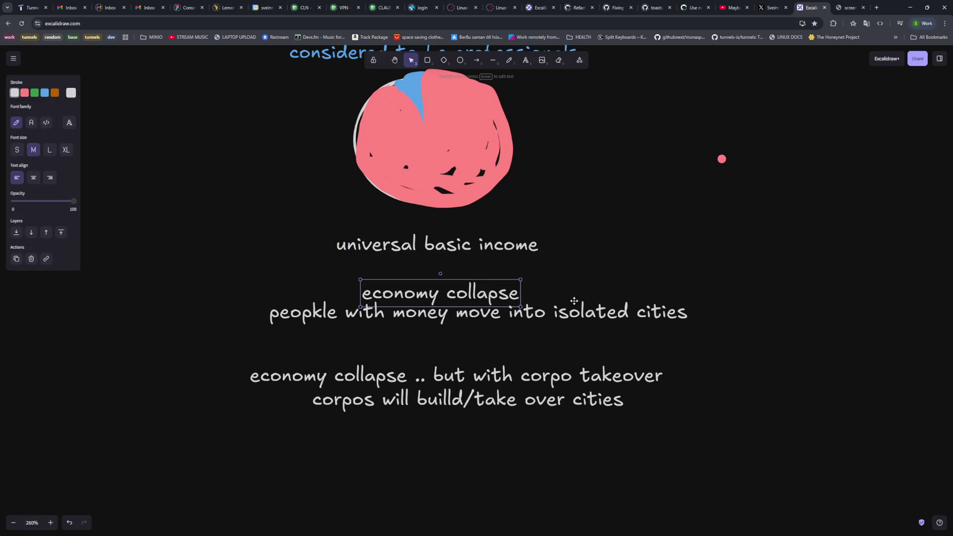
pyautogui.moveTo(695, 273); pyautogui.dragTo(234, 338)
pyautogui.moveTo(586, 312); pyautogui.dragTo(577, 318)
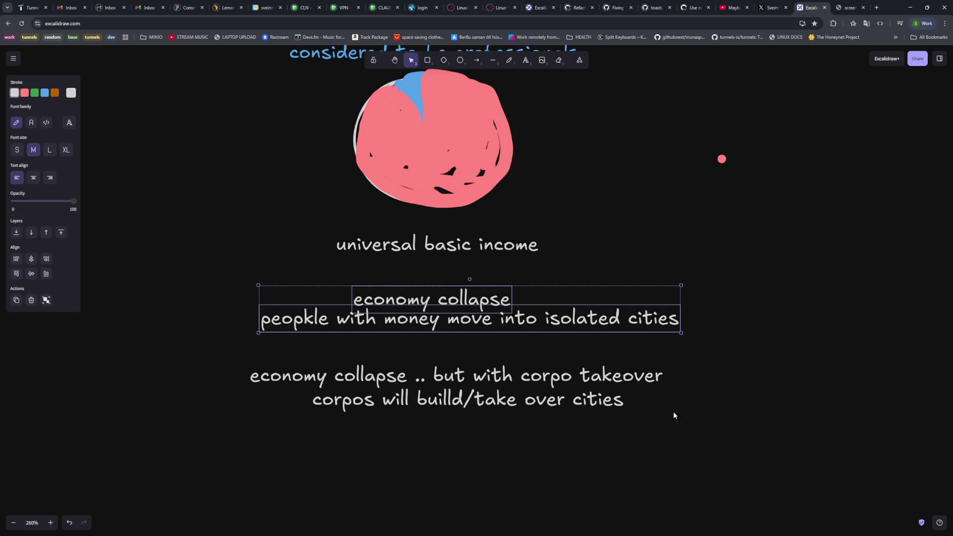
pyautogui.click(487, 434)
# Select 'universal basic income' to check its position above the captions, then deselect it.
pyautogui.moveTo(564, 224)
pyautogui.mouseDown()
pyautogui.moveTo(319, 251)
pyautogui.moveTo(273, 271)
pyautogui.mouseUp()
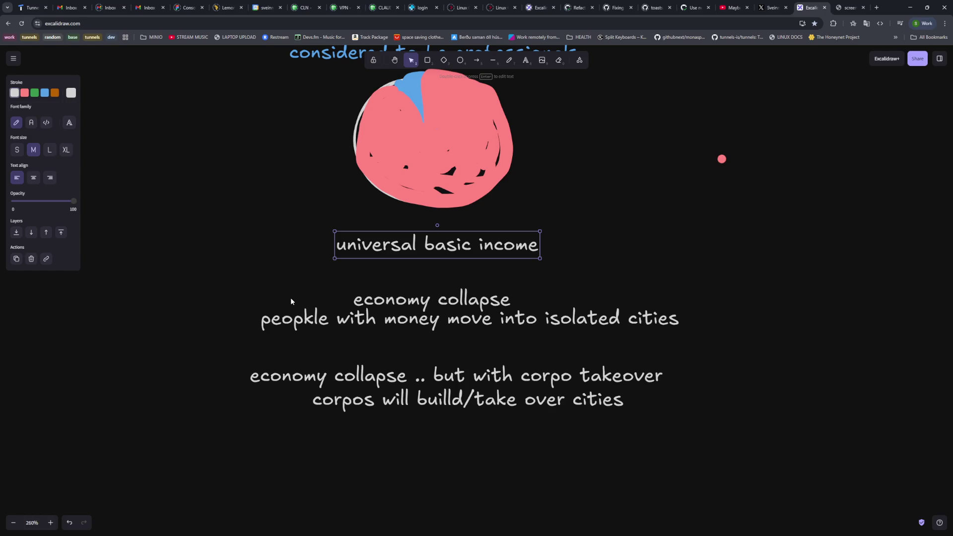
pyautogui.moveTo(584, 235)
pyautogui.mouseDown()
pyautogui.moveTo(555, 279)
pyautogui.moveTo(295, 277)
pyautogui.mouseUp()
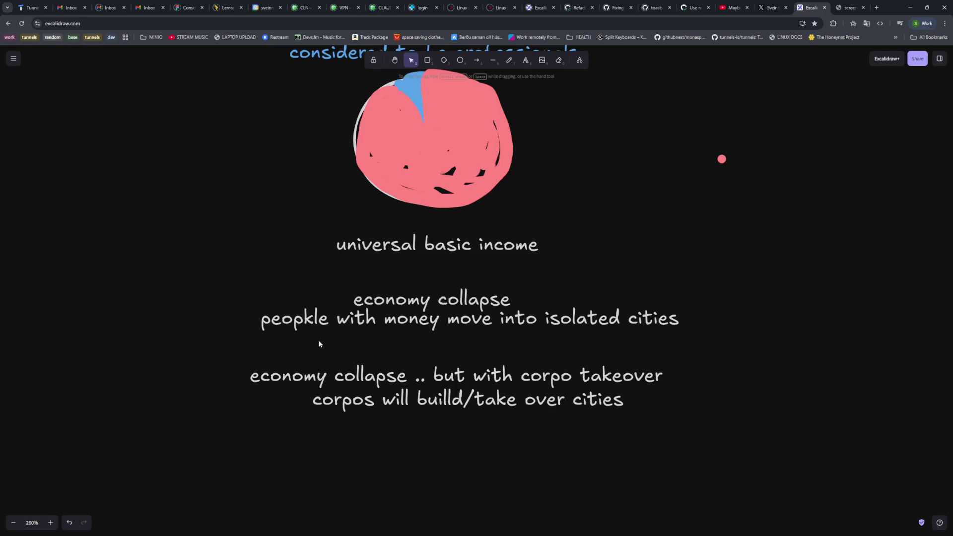
pyautogui.click(436, 247)
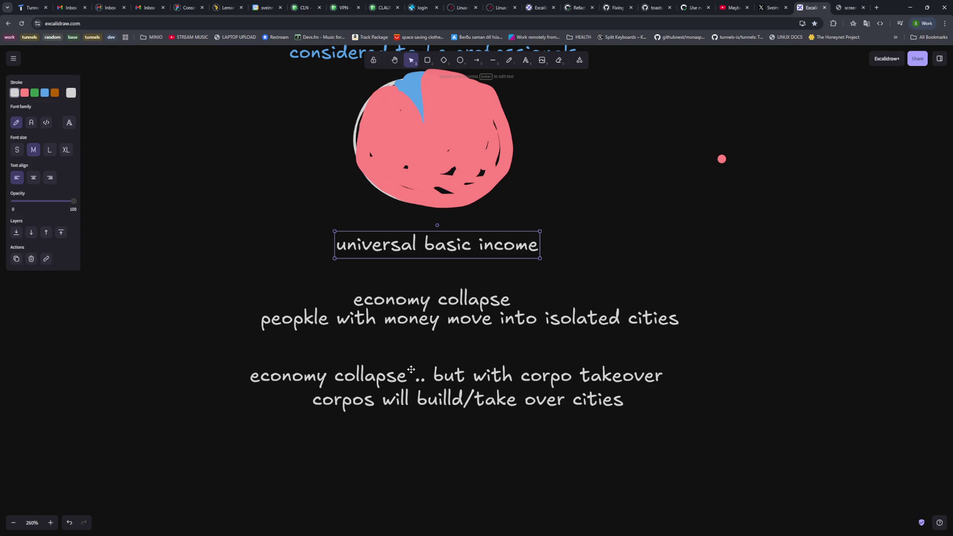
pyautogui.click(543, 353)
# Nudge the 'economy collapse' pair slightly right to centre it, then reselect both lines.
pyautogui.moveTo(744, 264)
pyautogui.mouseDown()
pyautogui.moveTo(257, 326)
pyautogui.moveTo(196, 346)
pyautogui.mouseUp()
pyautogui.moveTo(460, 322)
pyautogui.mouseDown()
pyautogui.moveTo(441, 320)
pyautogui.moveTo(463, 323)
pyautogui.mouseUp()
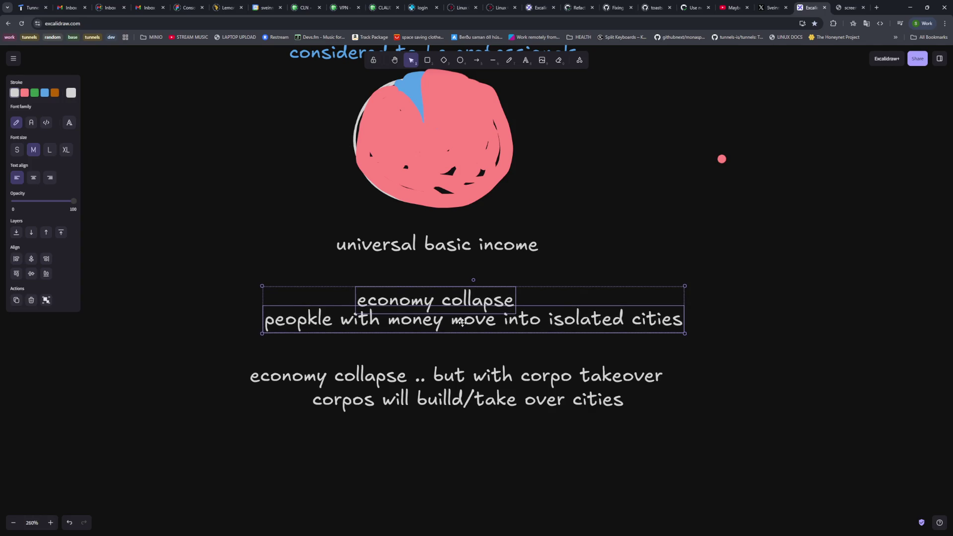
pyautogui.click(518, 346)
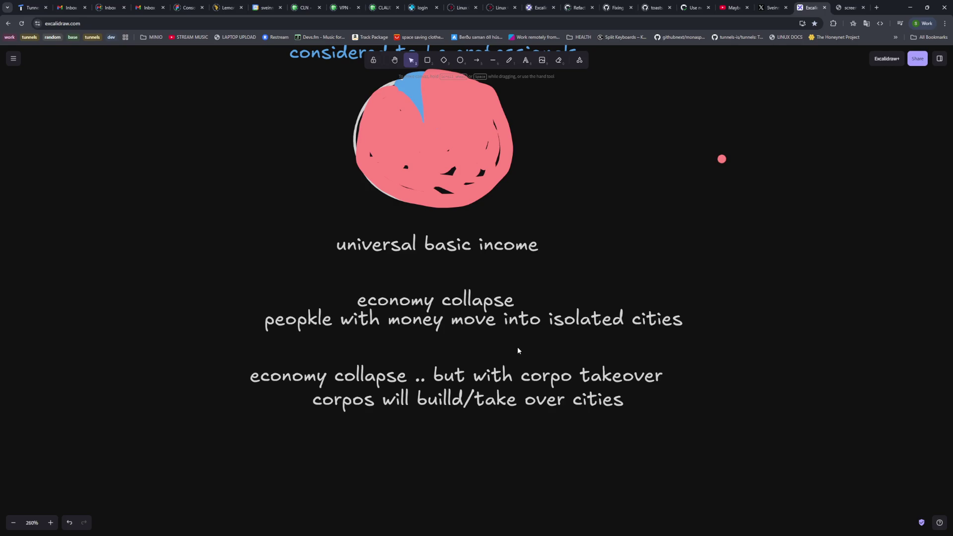
pyautogui.moveTo(733, 277); pyautogui.dragTo(232, 349)
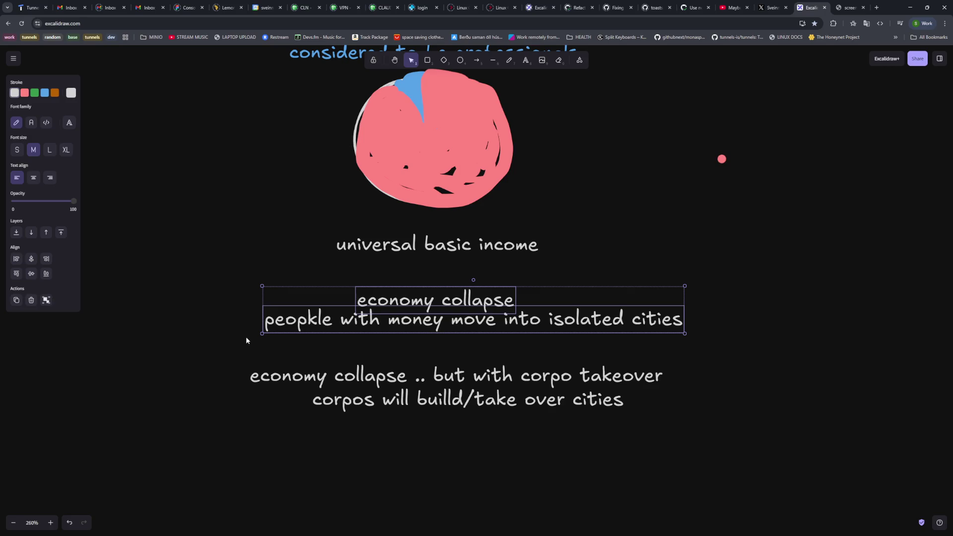
# Deselect the economy collapse notes and nudge 'universal basic income' a few pixels down and right.
pyautogui.scroll(5, 357, 304)
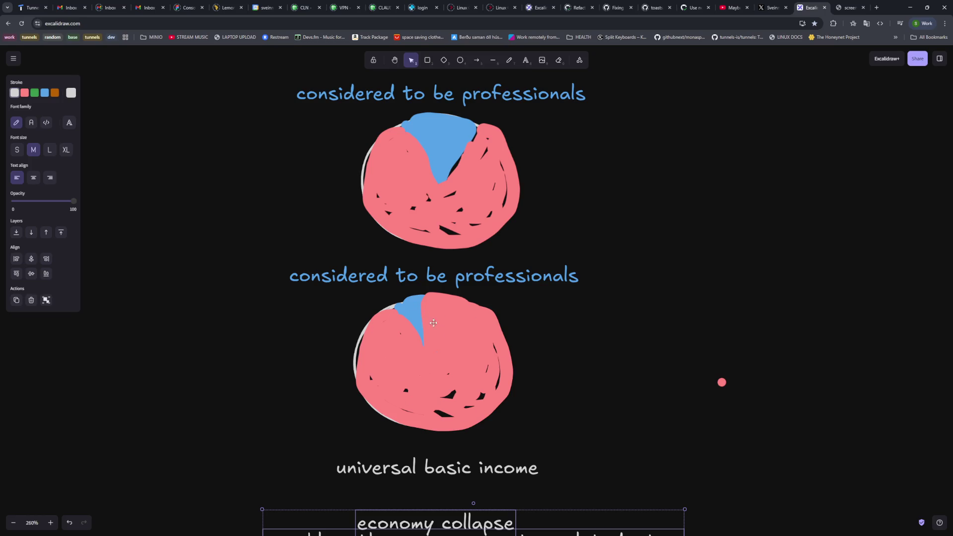
pyautogui.scroll(-5, 553, 384)
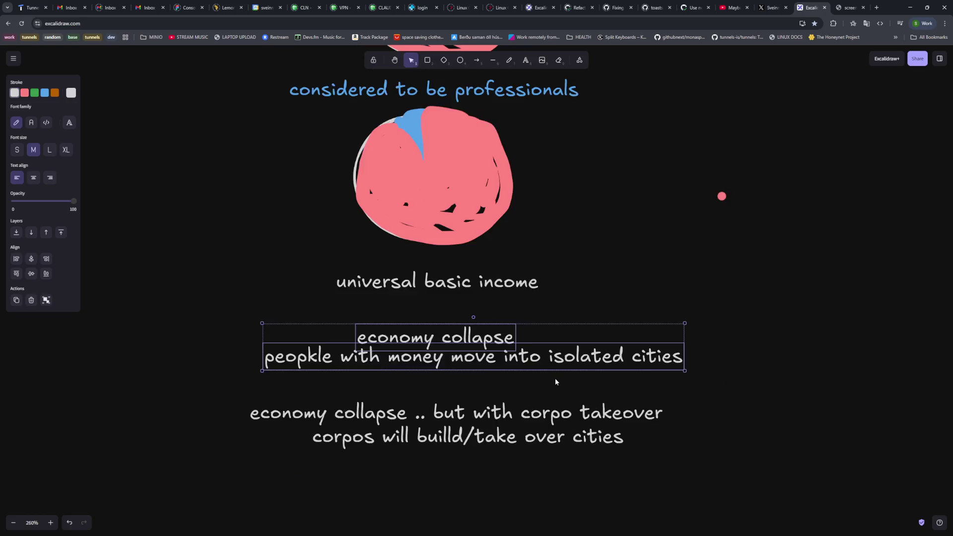
pyautogui.scroll(1, 555, 378)
pyautogui.click(717, 416)
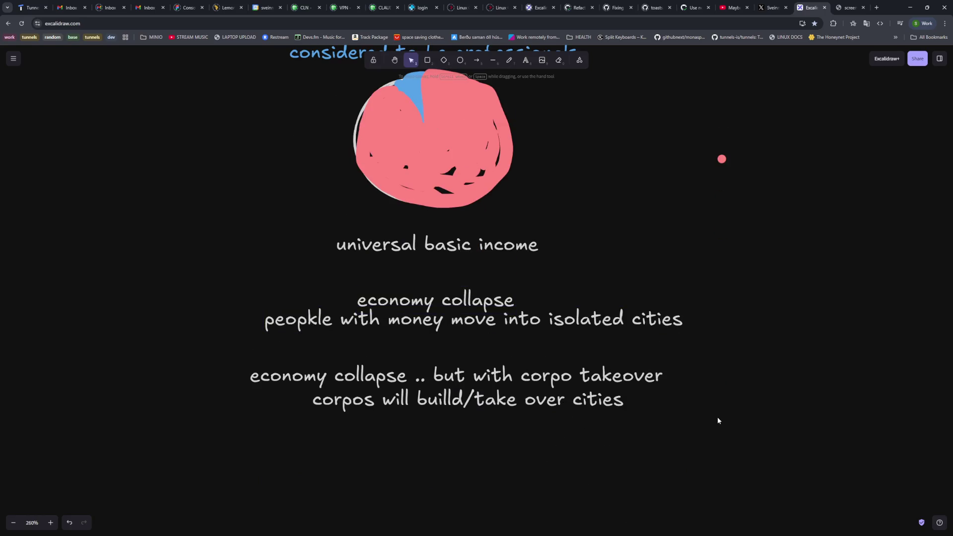
pyautogui.scroll(2, 716, 417)
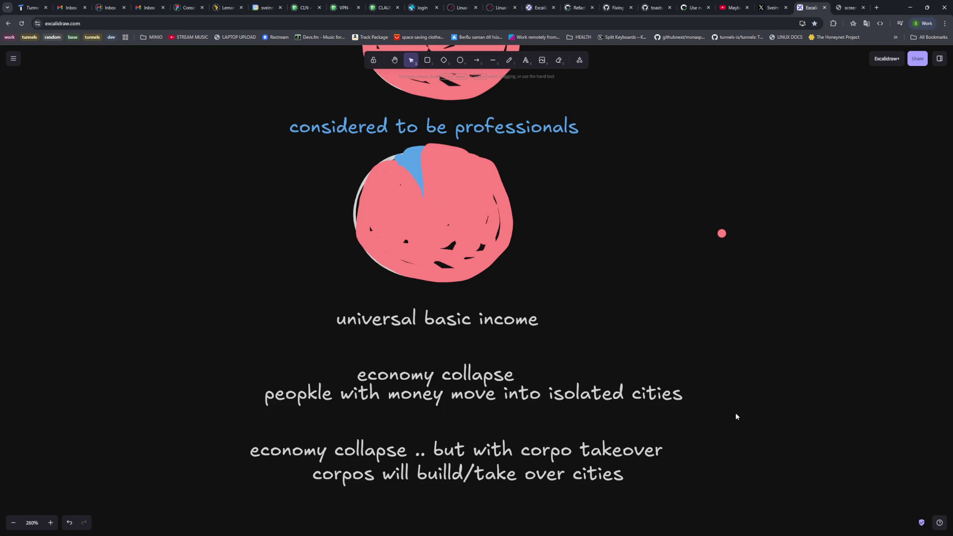
pyautogui.moveTo(507, 322); pyautogui.dragTo(509, 326)
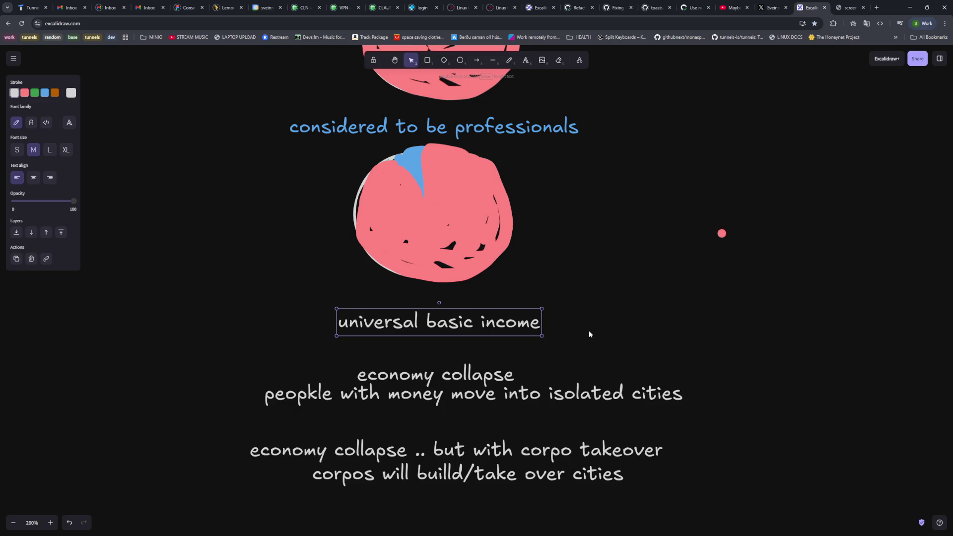
pyautogui.click(571, 317)
# Undo the last change, then box-select the 'economy collapse' and 'peopkle with money…' lines together.
pyautogui.hotkey('ctrl', 'z')
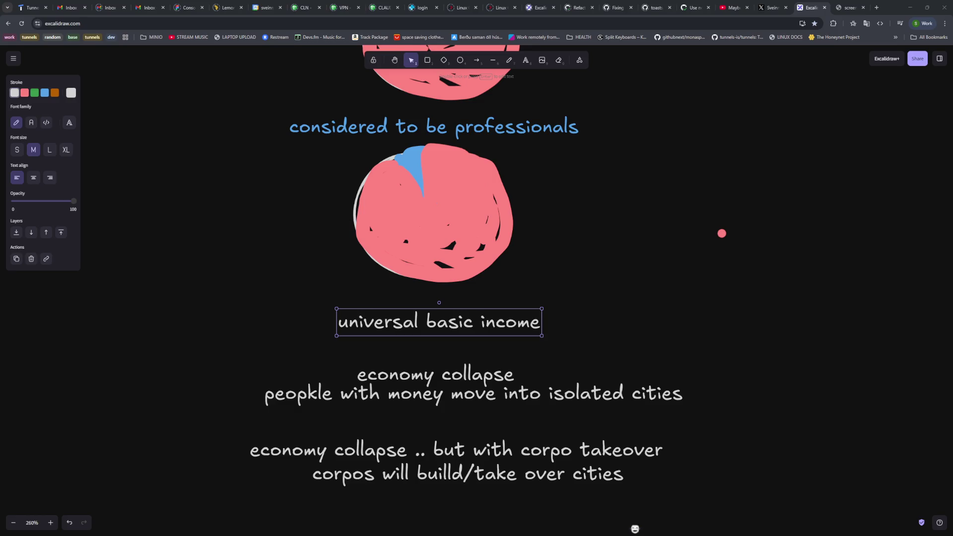
pyautogui.click(562, 516)
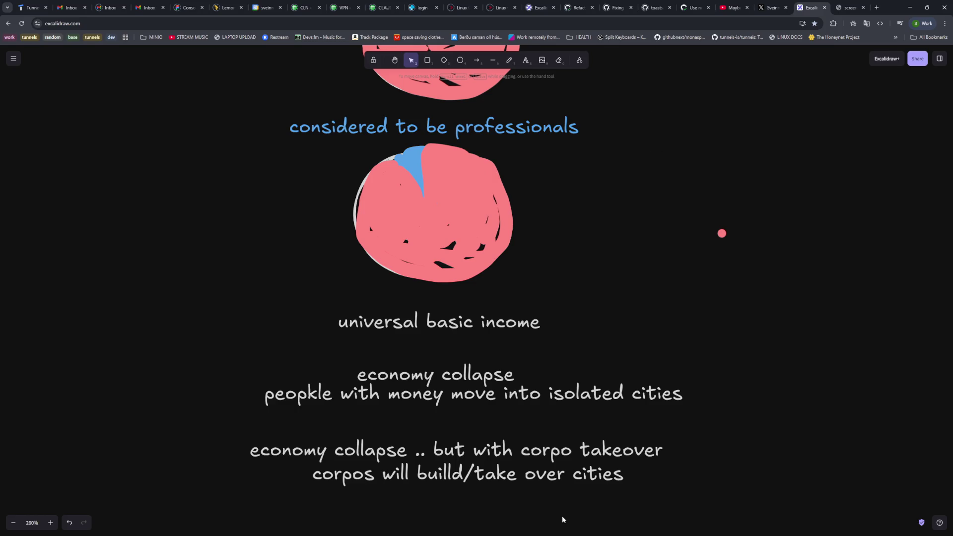
pyautogui.click(481, 327)
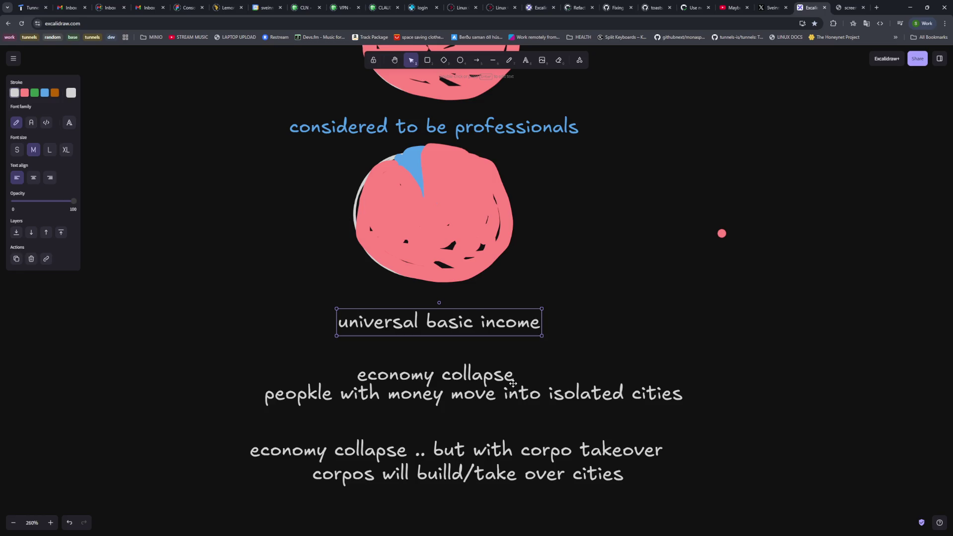
pyautogui.moveTo(719, 360)
pyautogui.mouseDown()
pyautogui.moveTo(622, 367)
pyautogui.moveTo(205, 446)
pyautogui.mouseUp()
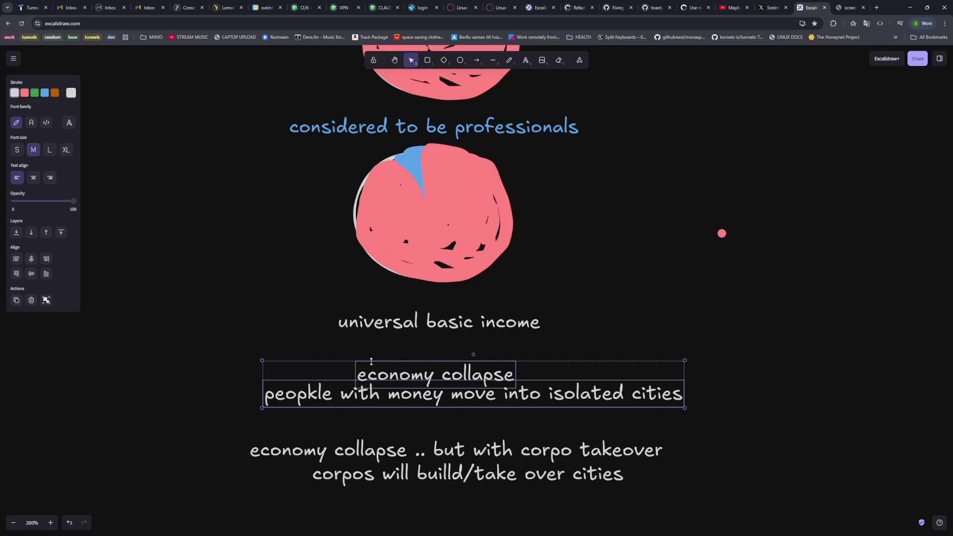
# Select the 'universal basic income' heading, then switch to the YouTube coding video tab.
pyautogui.click(419, 331)
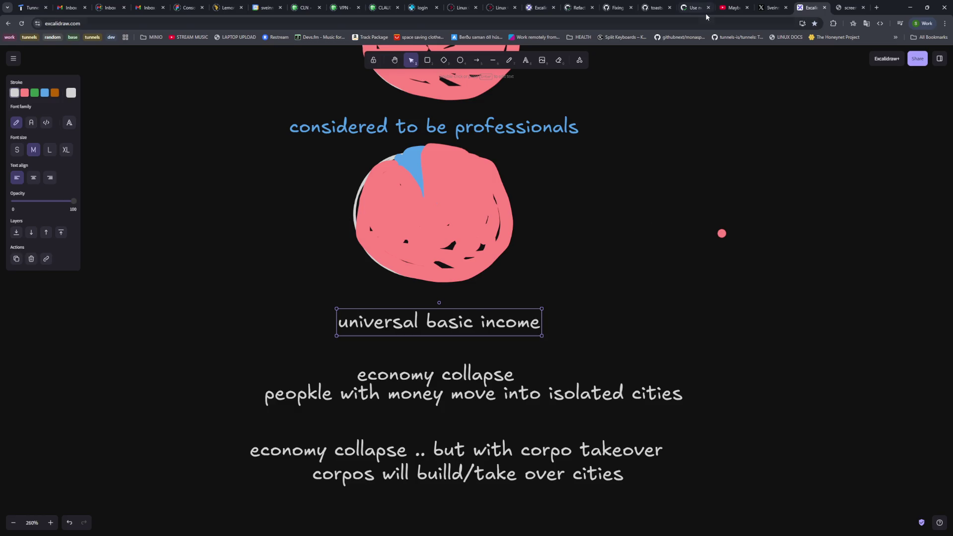
pyautogui.click(733, 8)
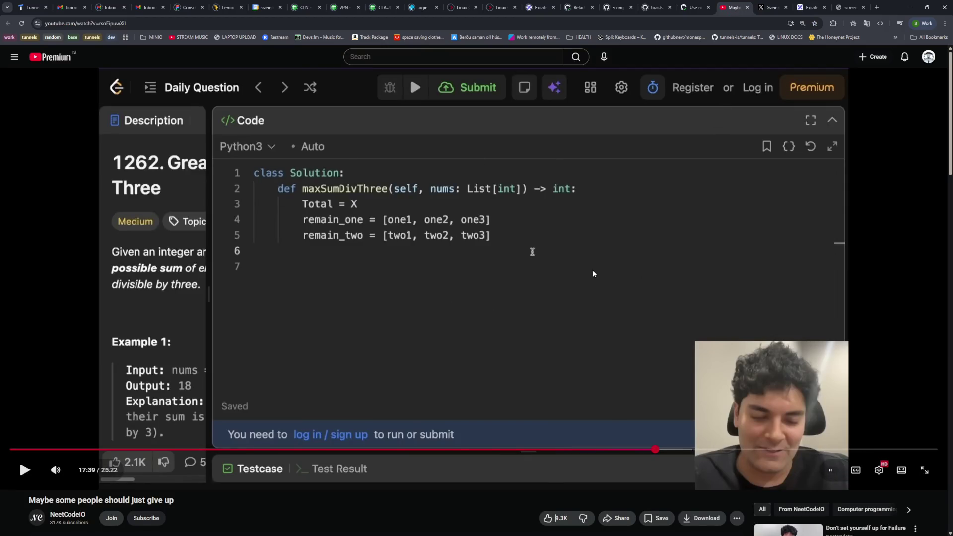
# Close the YouTube tab and check the new follower's profile and photo in X notifications.
pyautogui.click(747, 7)
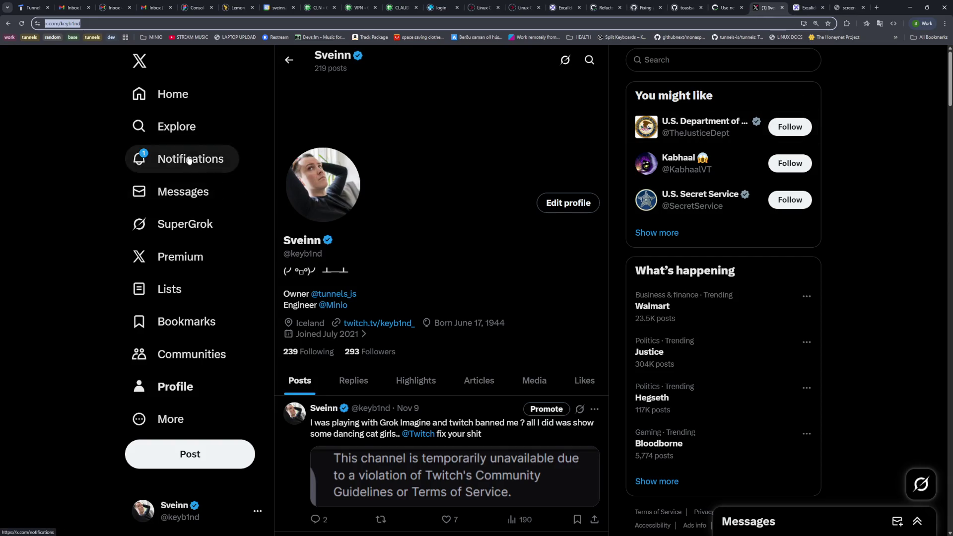
pyautogui.click(189, 159)
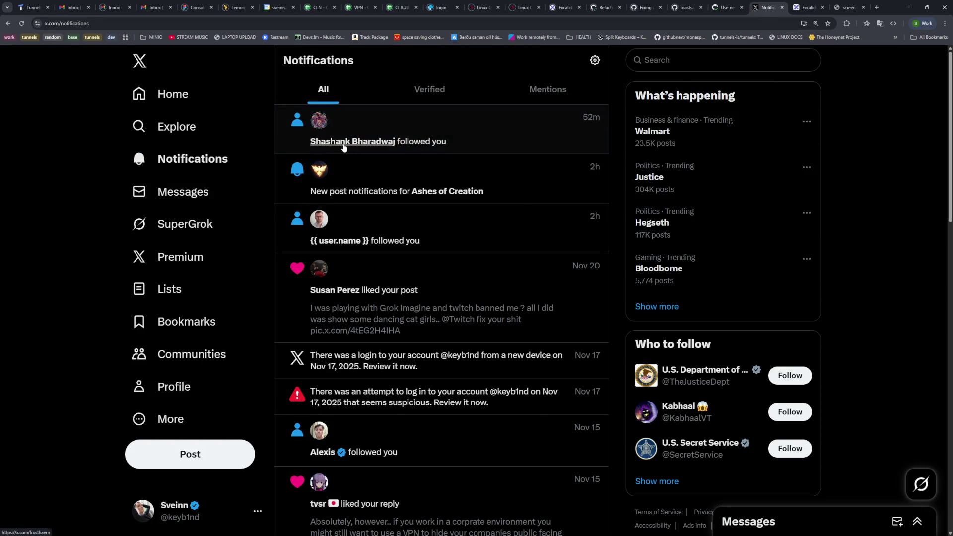
pyautogui.click(344, 147)
pyautogui.click(325, 223)
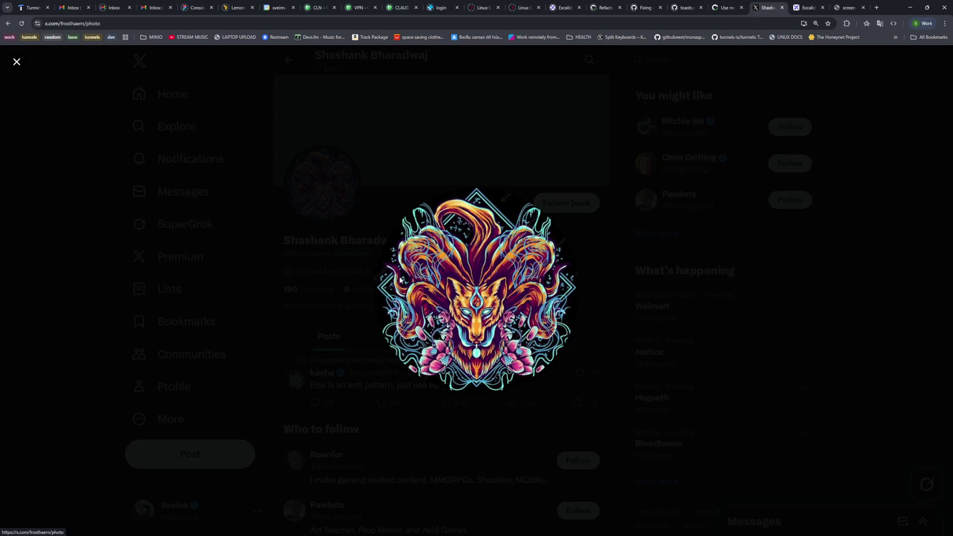
pyautogui.press('Escape')
# Follow the account back and close the NEOM image tab.
pyautogui.click(567, 211)
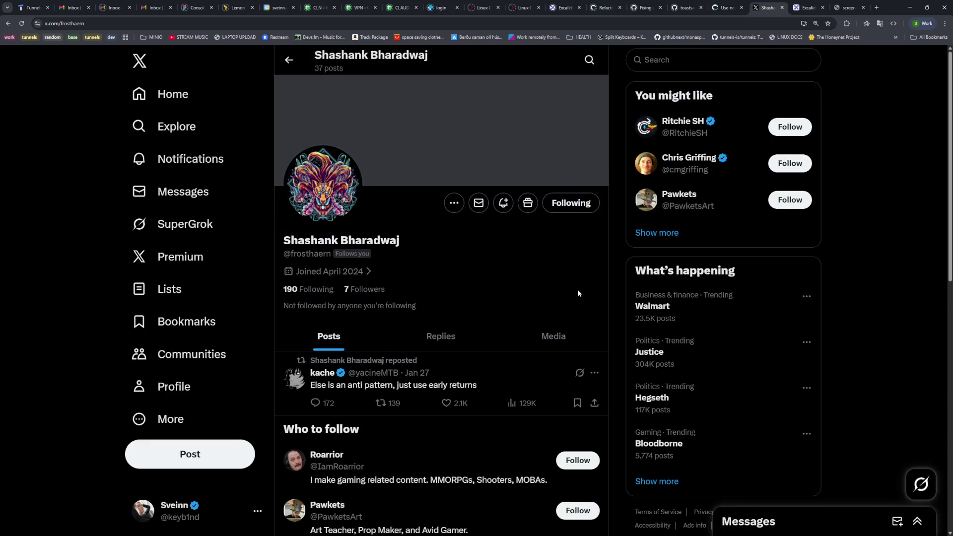
pyautogui.click(849, 13)
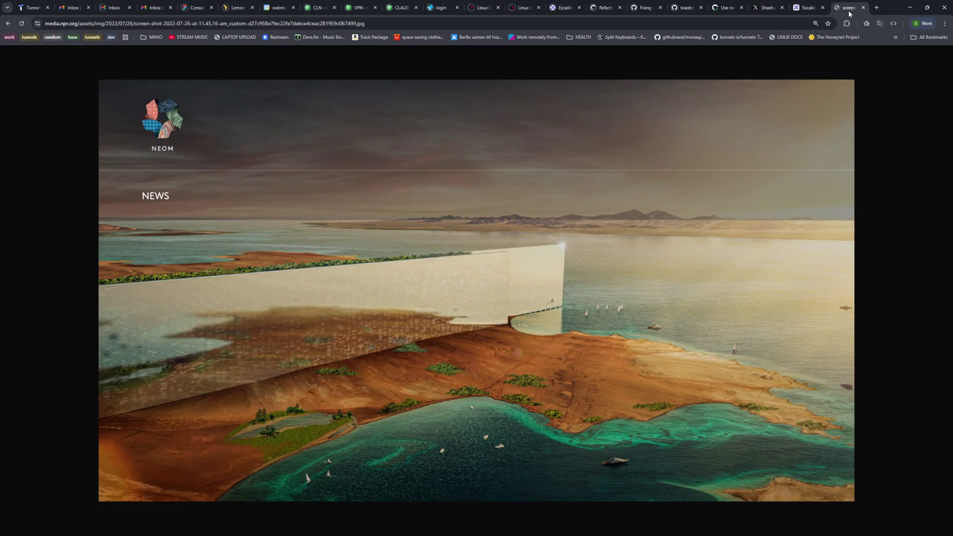
pyautogui.click(863, 8)
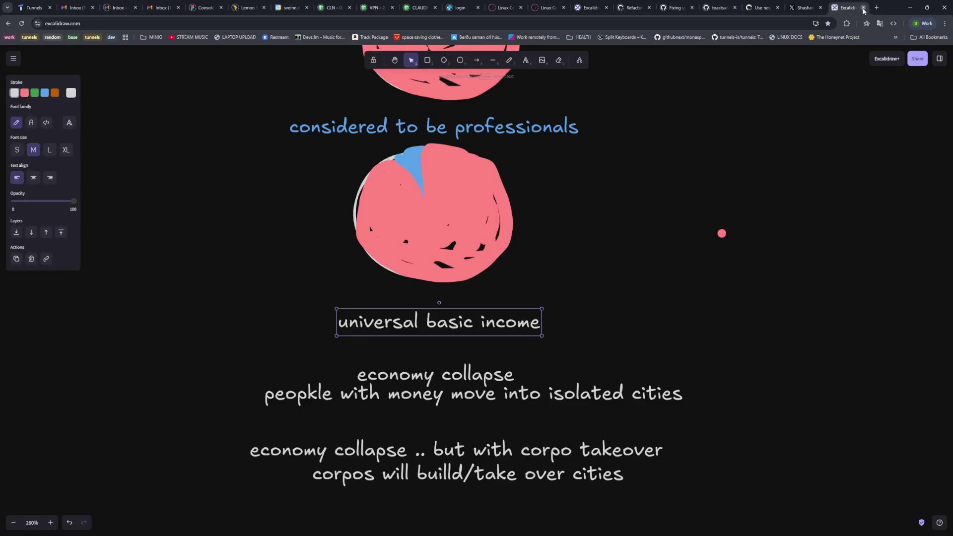
pyautogui.click(825, 185)
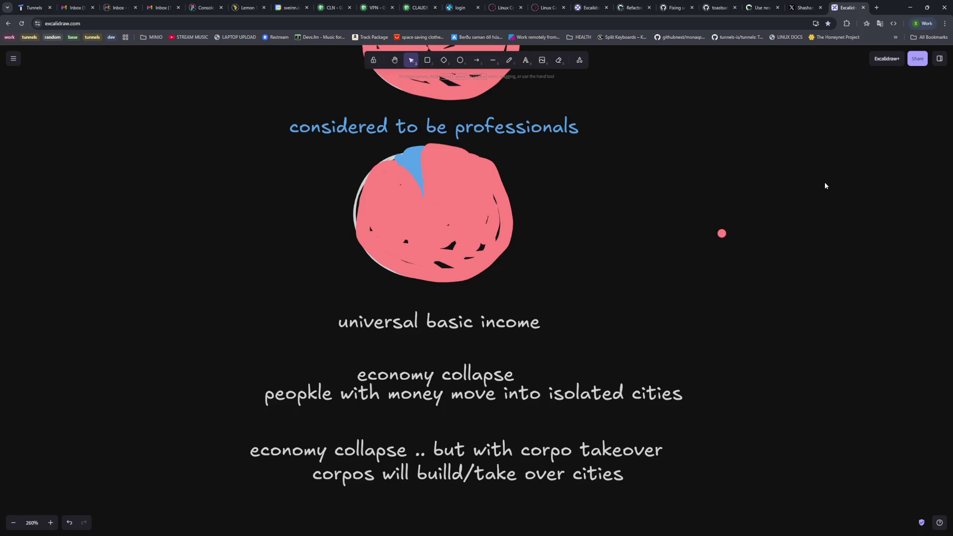
pyautogui.scroll(-2, 809, 320)
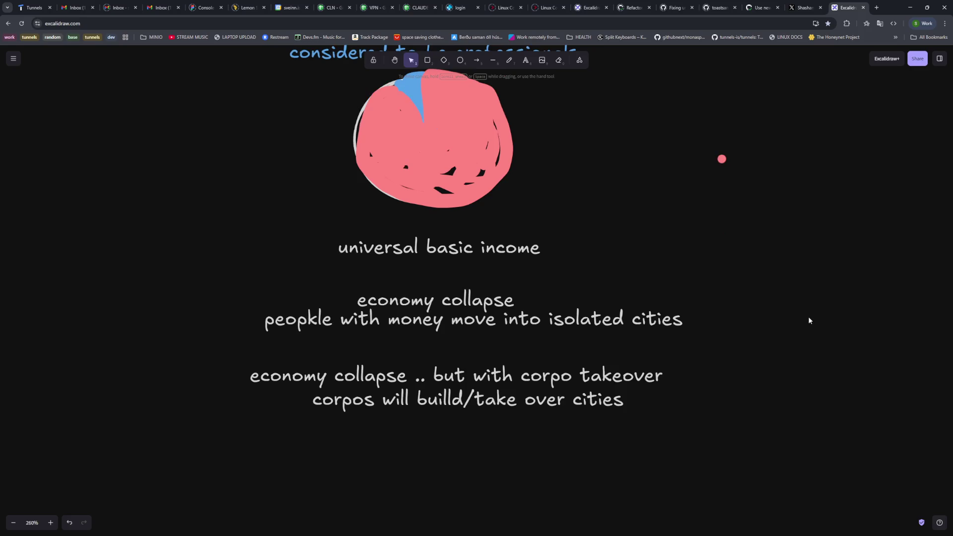
pyautogui.moveTo(753, 214)
pyautogui.mouseDown()
pyautogui.moveTo(248, 440)
pyautogui.moveTo(246, 427)
pyautogui.mouseUp()
pyautogui.click(579, 458)
pyautogui.click(447, 318)
pyautogui.click(447, 399)
pyautogui.press('Escape')
pyautogui.click(492, 254)
pyautogui.moveTo(727, 278)
pyautogui.mouseDown()
pyautogui.moveTo(236, 351)
pyautogui.moveTo(224, 344)
pyautogui.mouseUp()
pyautogui.moveTo(712, 277)
pyautogui.mouseDown()
pyautogui.moveTo(247, 351)
pyautogui.moveTo(284, 354)
pyautogui.mouseUp()
pyautogui.click(284, 353)
pyautogui.moveTo(719, 351); pyautogui.dragTo(202, 456)
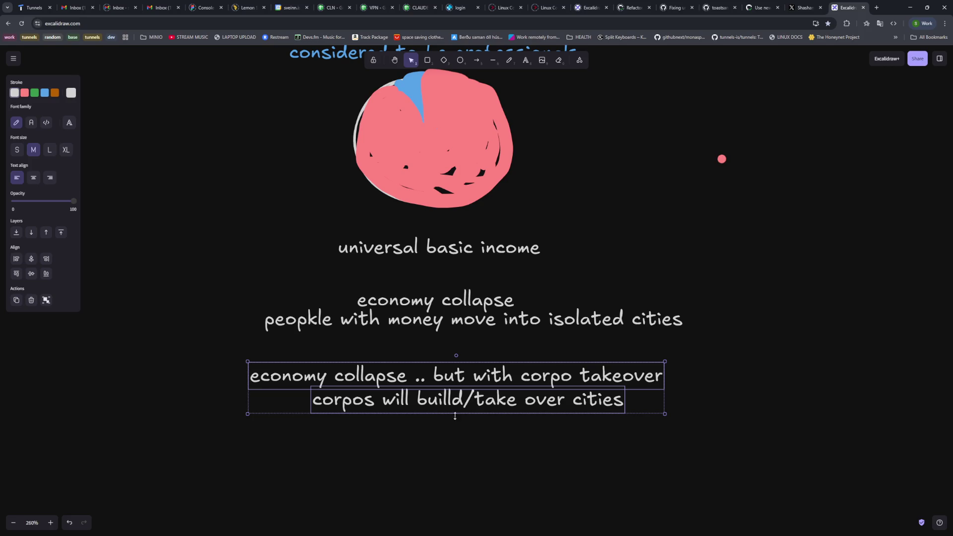
# Deselect the corpo takeover note and scale the 'universal basic income' heading up to a larger size.
pyautogui.click(487, 435)
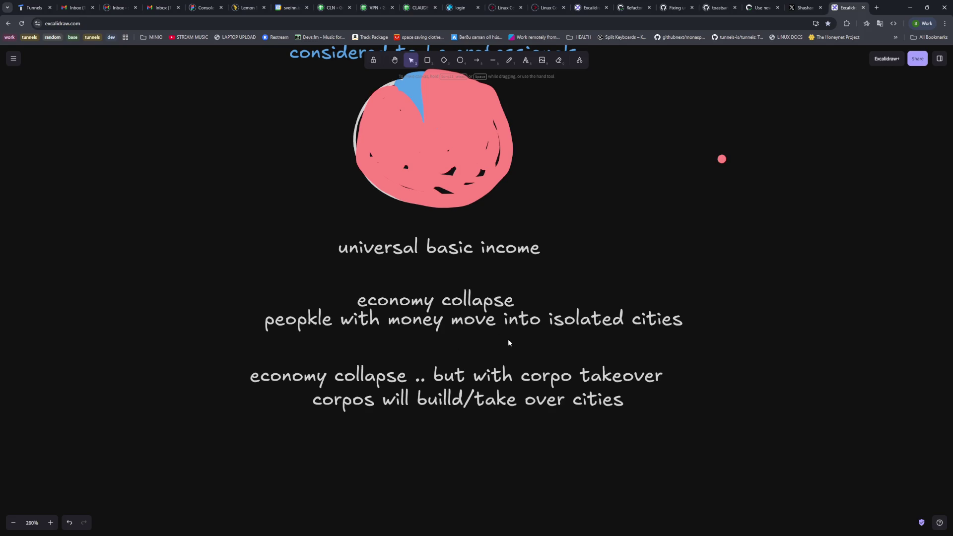
pyautogui.click(423, 249)
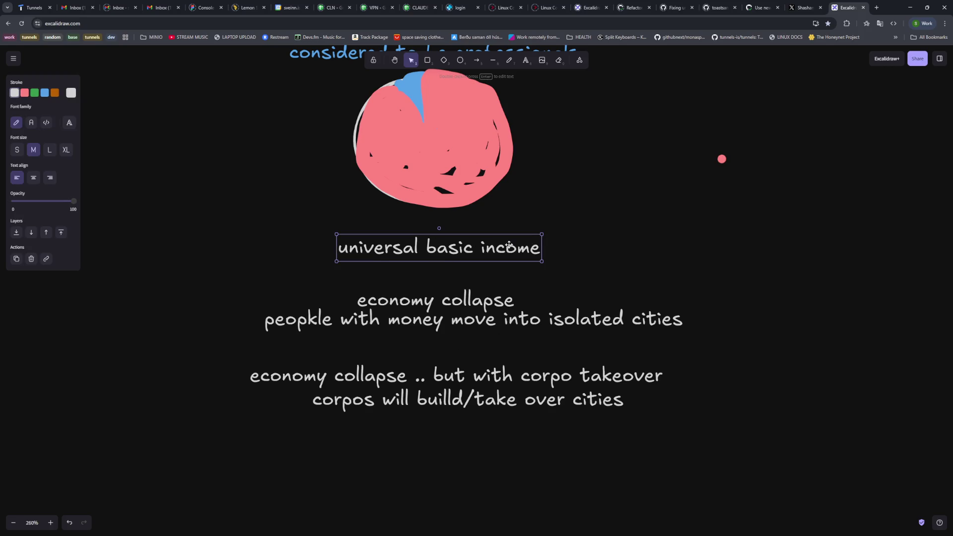
pyautogui.moveTo(542, 262)
pyautogui.mouseDown()
pyautogui.moveTo(612, 271)
pyautogui.moveTo(509, 253)
pyautogui.mouseUp()
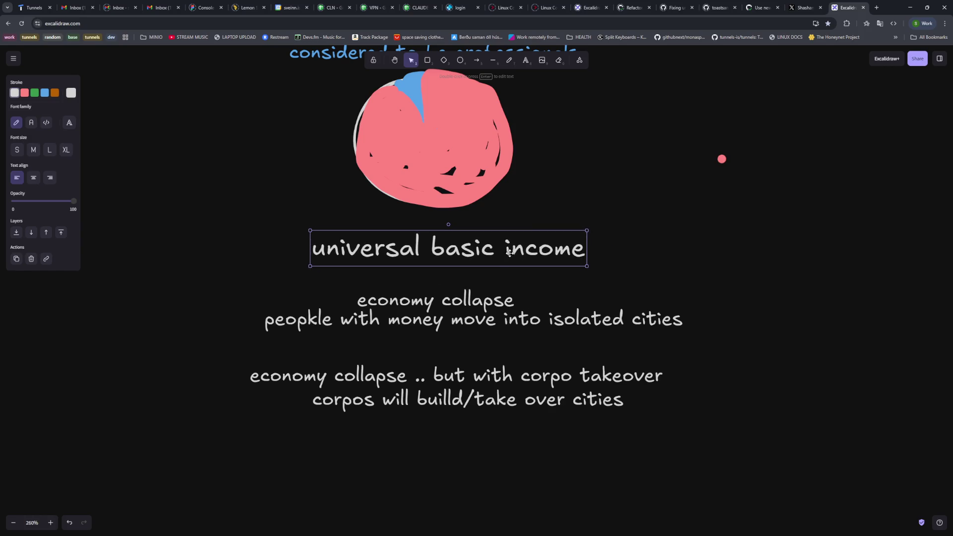
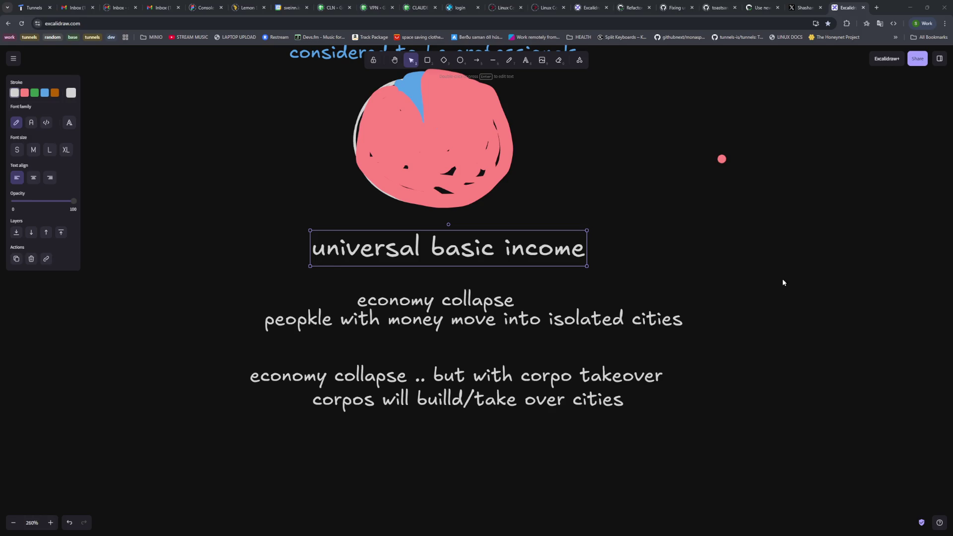
# Open a new browser tab and go to youtube.com.
pyautogui.click(883, 6)
pyautogui.write('youtube.com')
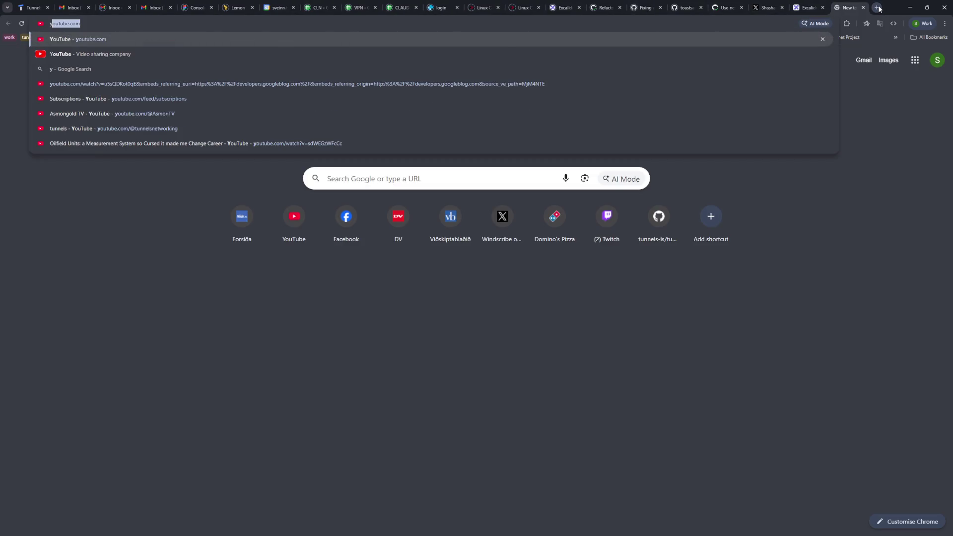
pyautogui.press('Return')
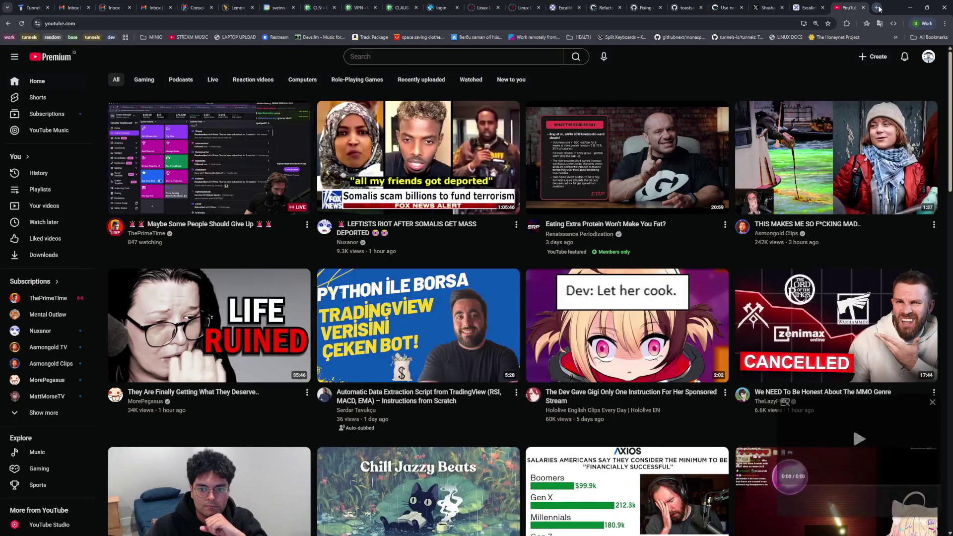